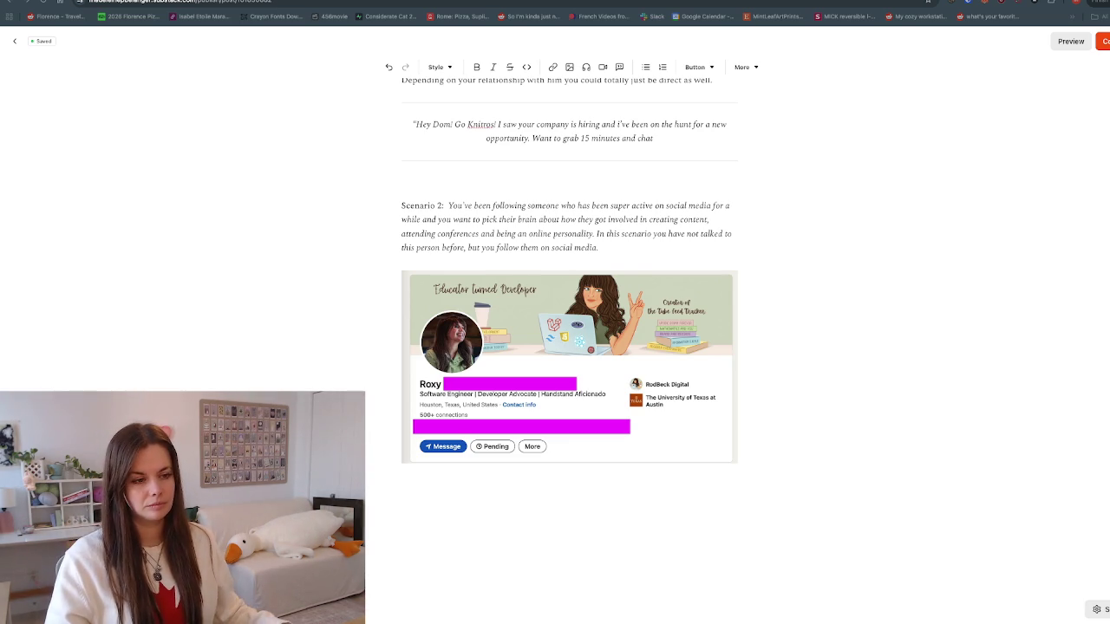
# Step: Put the cursor below the LinkedIn screenshot in the draft and open a new browser tab
pyautogui.hotkey('alt', 'Tab')
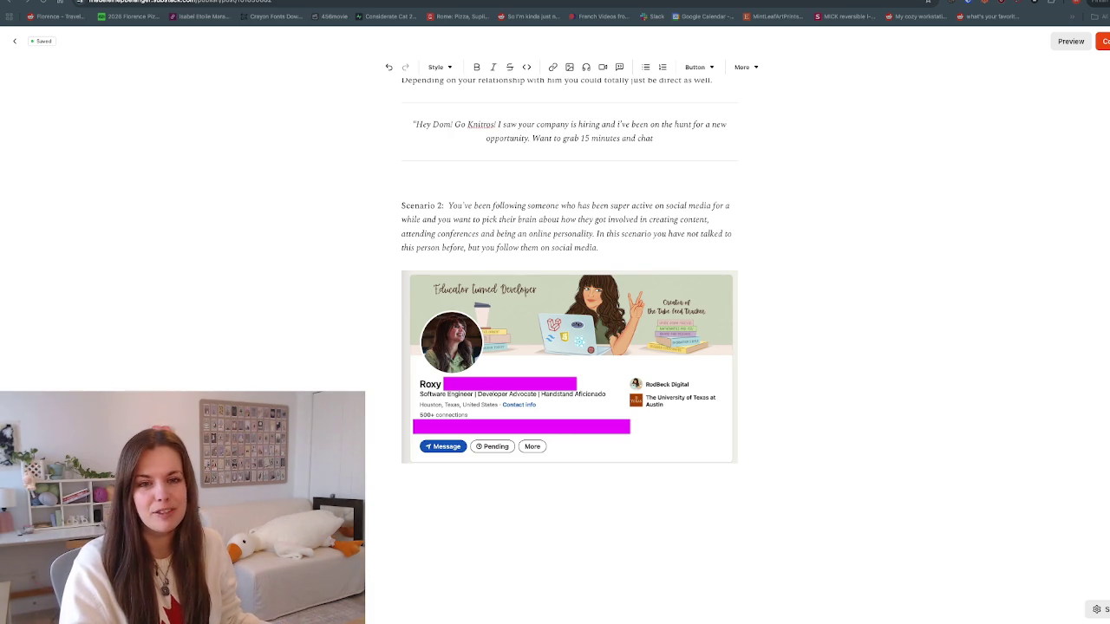
pyautogui.click(408, 486)
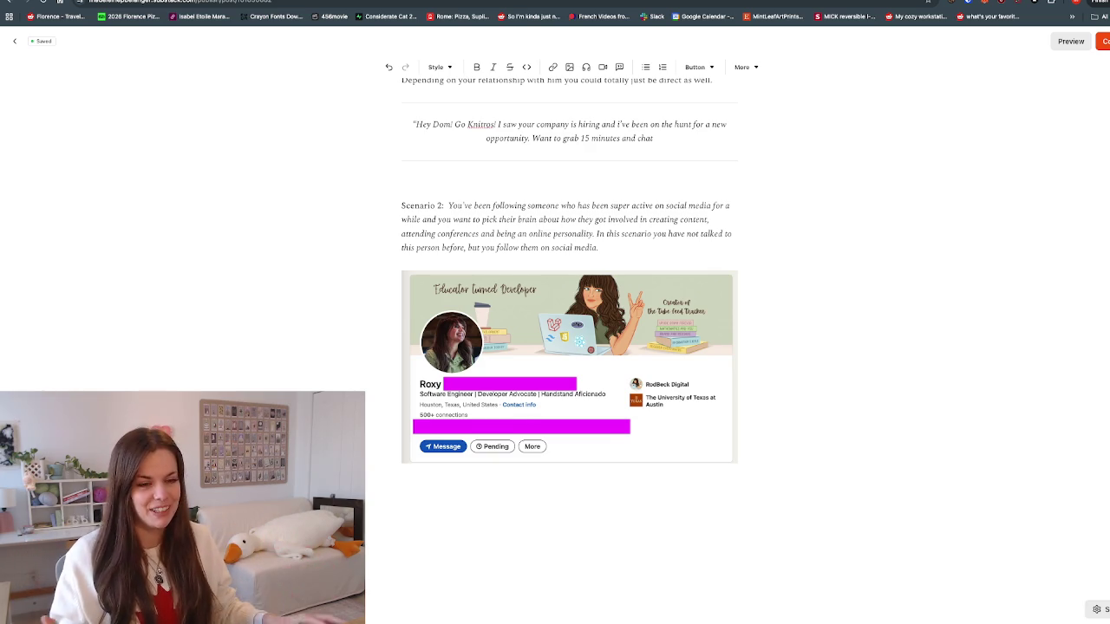
pyautogui.hotkey('ctrl', 't')
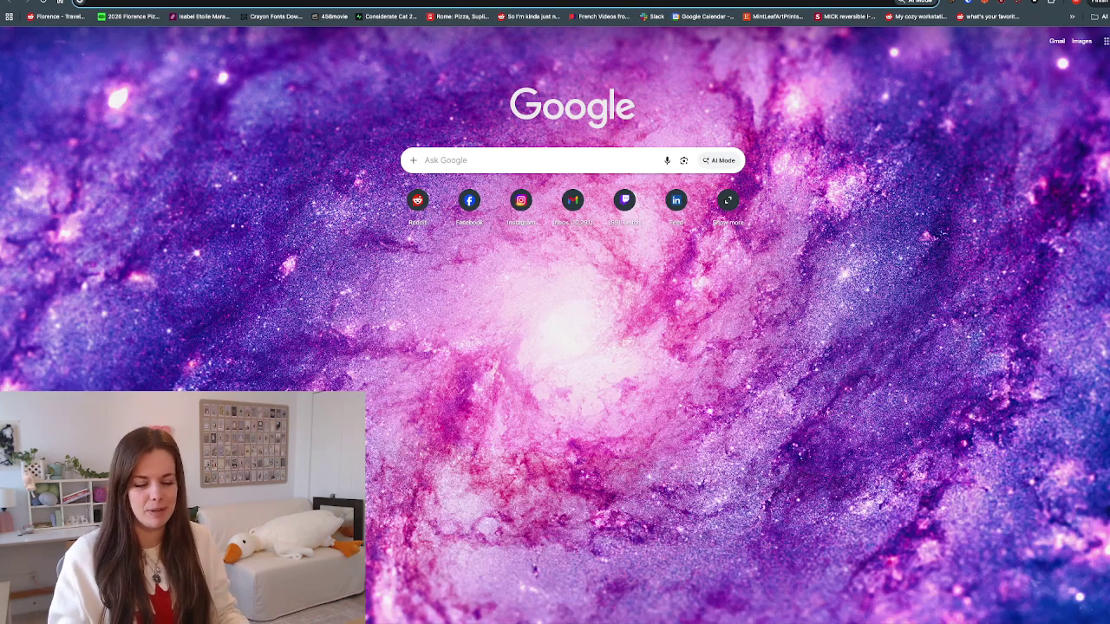
# Step: Go to linkedin.com, search the developer's first name, and open and scroll her profile
pyautogui.write('linkedin.com/feed/')
pyautogui.press('Return')
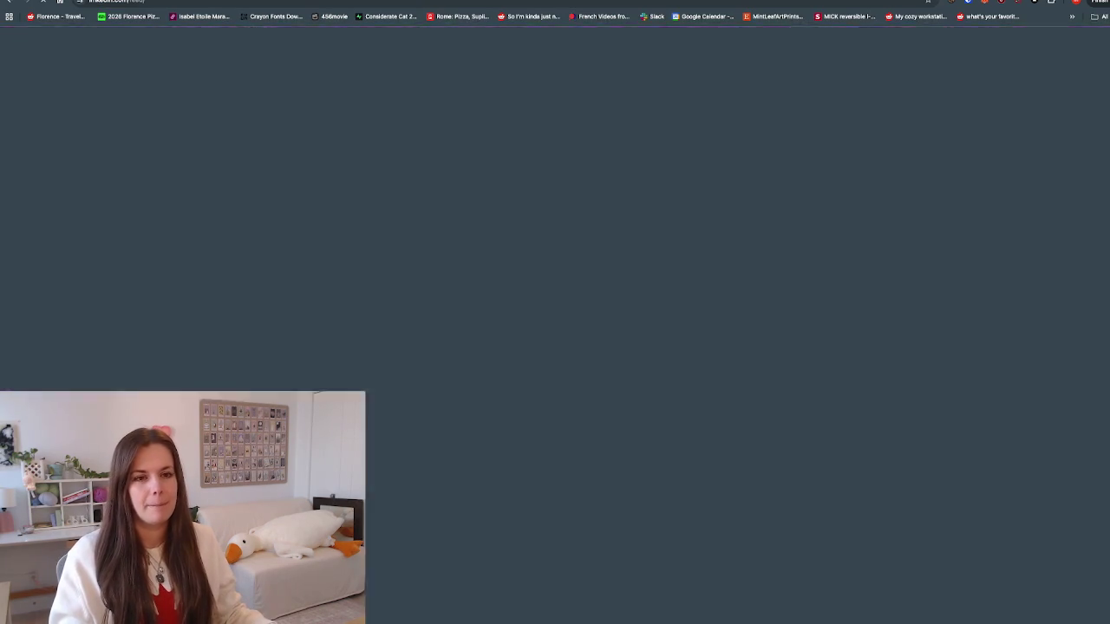
pyautogui.write('roxy')
pyautogui.press('Down')
pyautogui.press('Return')
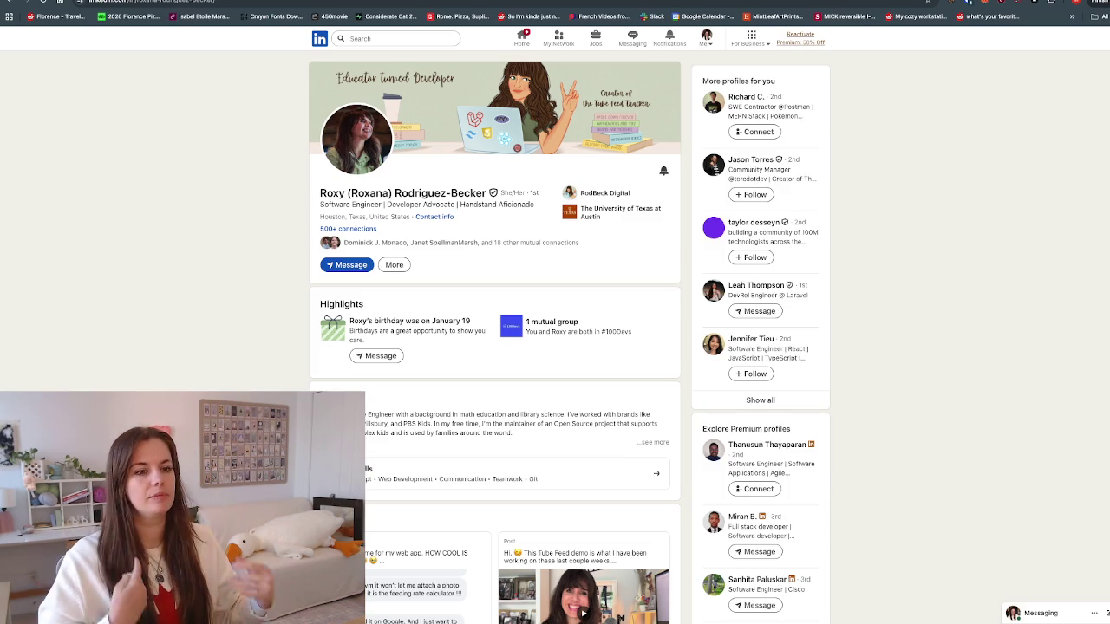
pyautogui.scroll(-2, 494, 338)
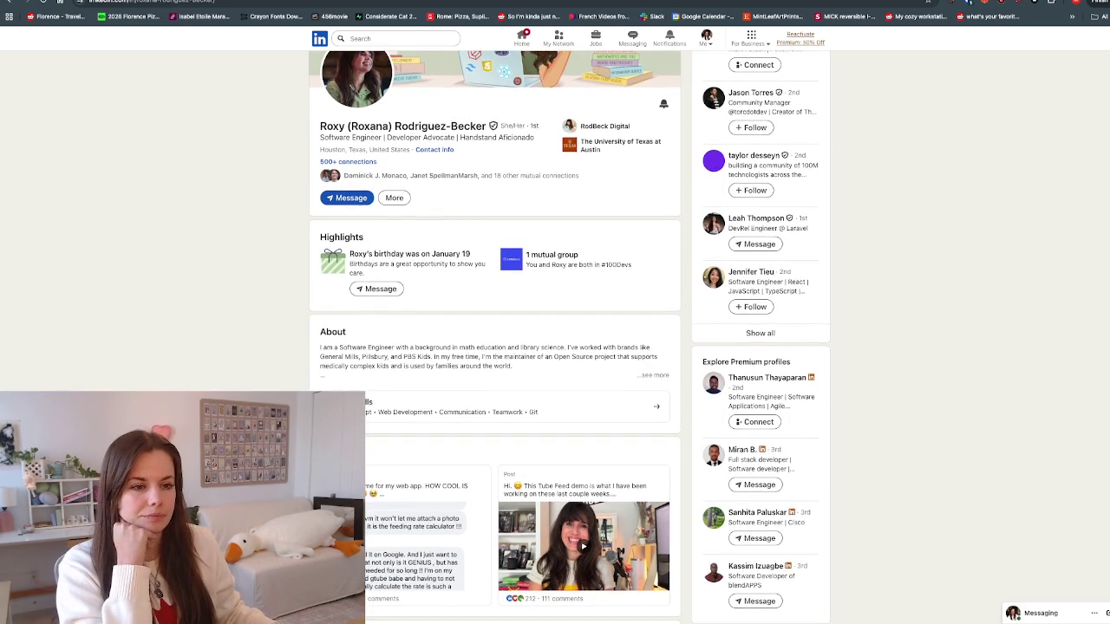
pyautogui.scroll(-1, 494, 339)
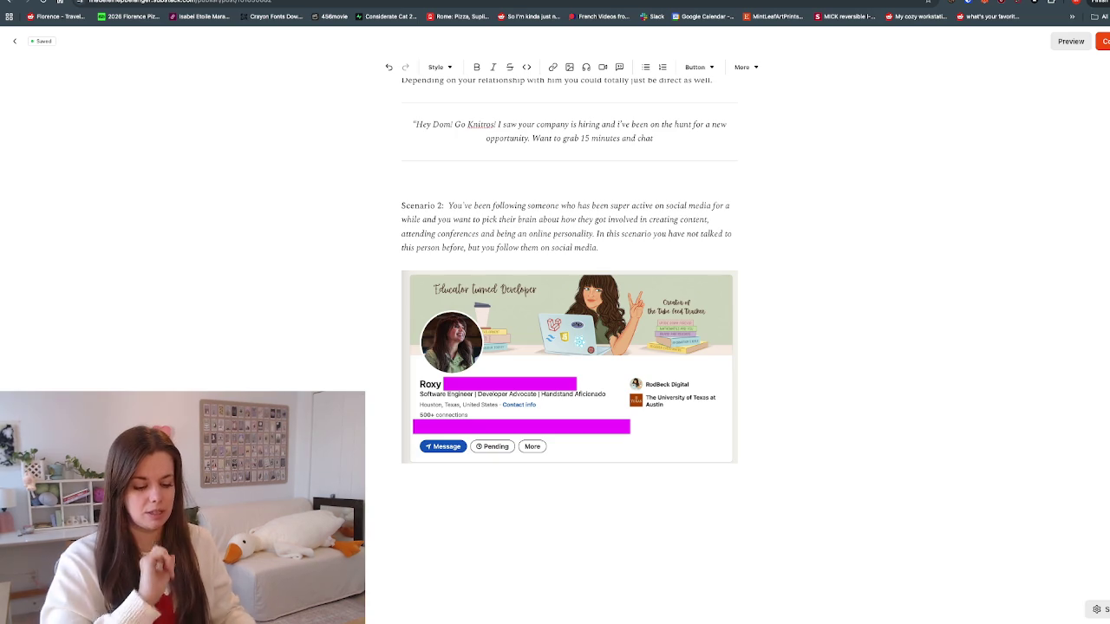
# Step: Type 'On first glace her profile tells me:' and the bullet 'She had a birthday 5 days ago!'
pyautogui.write('We')
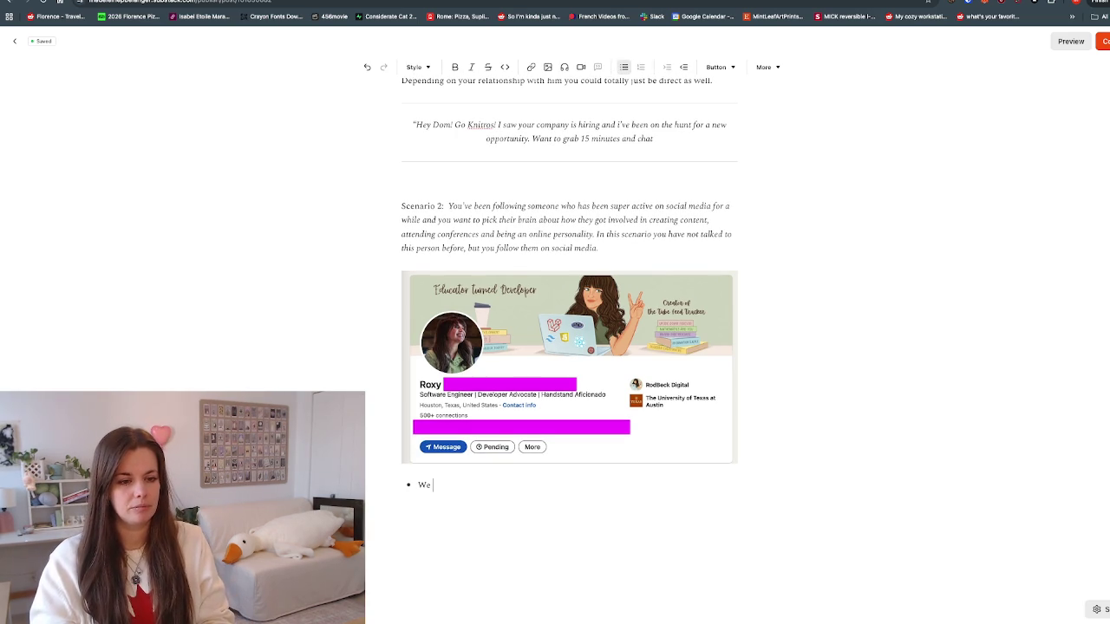
pyautogui.press('BackSpace')
pyautogui.write('On t glace her profile tells me:')
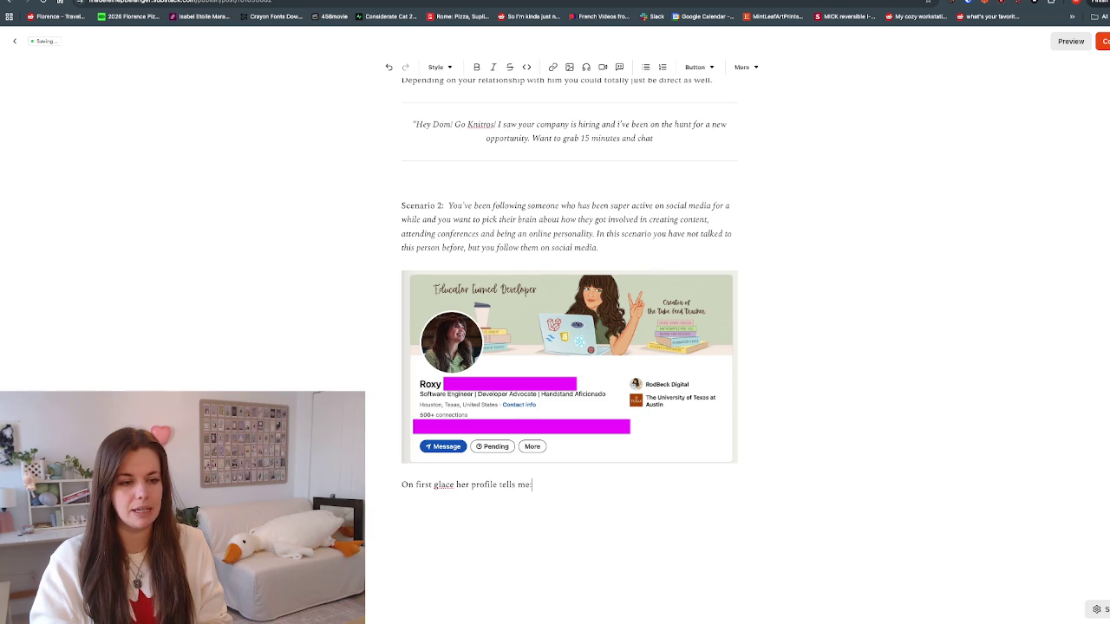
pyautogui.write(' She had a birthday')
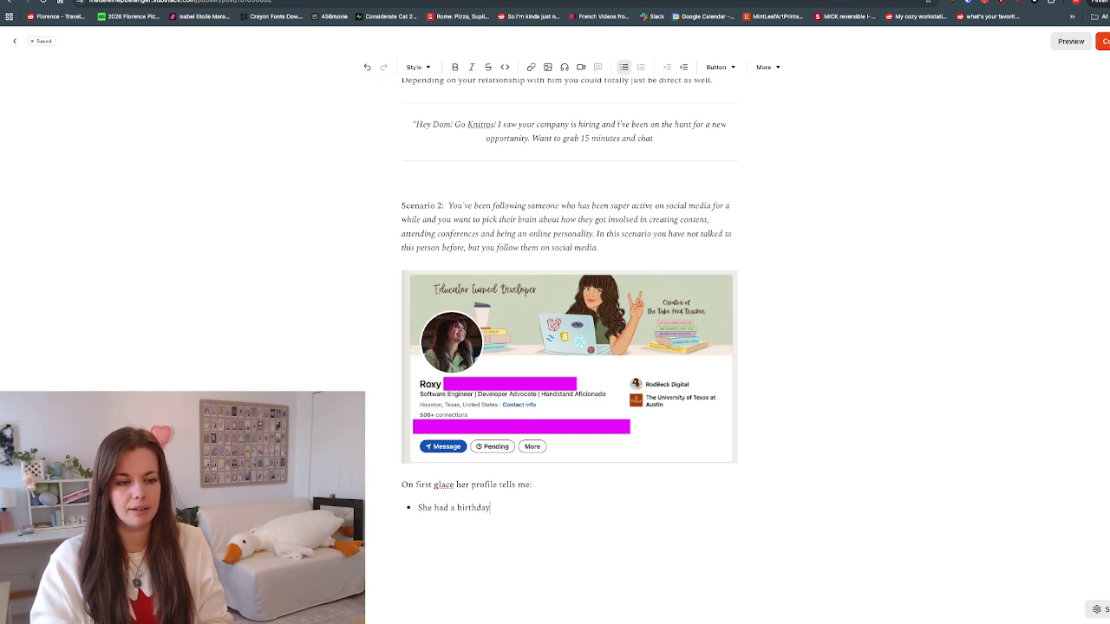
pyautogui.write(' 5 days ago!')
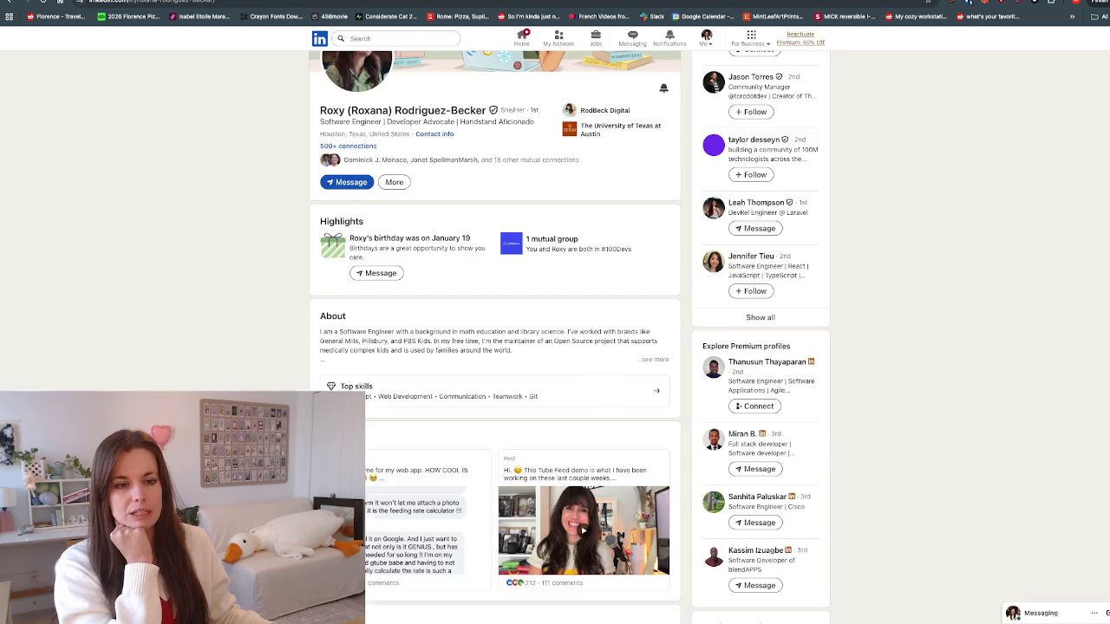
pyautogui.scroll(-1, 555, 339)
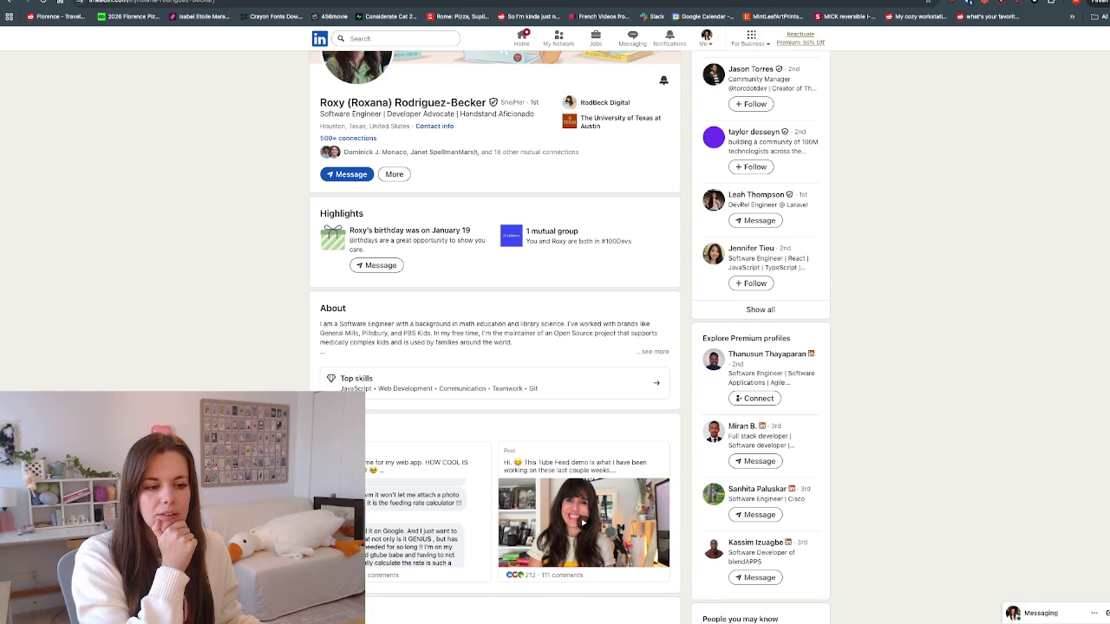
pyautogui.scroll(-2, 495, 347)
pyautogui.scroll(-1, 494, 347)
pyautogui.scroll(-3, 494, 347)
pyautogui.scroll(-1, 494, 347)
pyautogui.scroll(3, 495, 346)
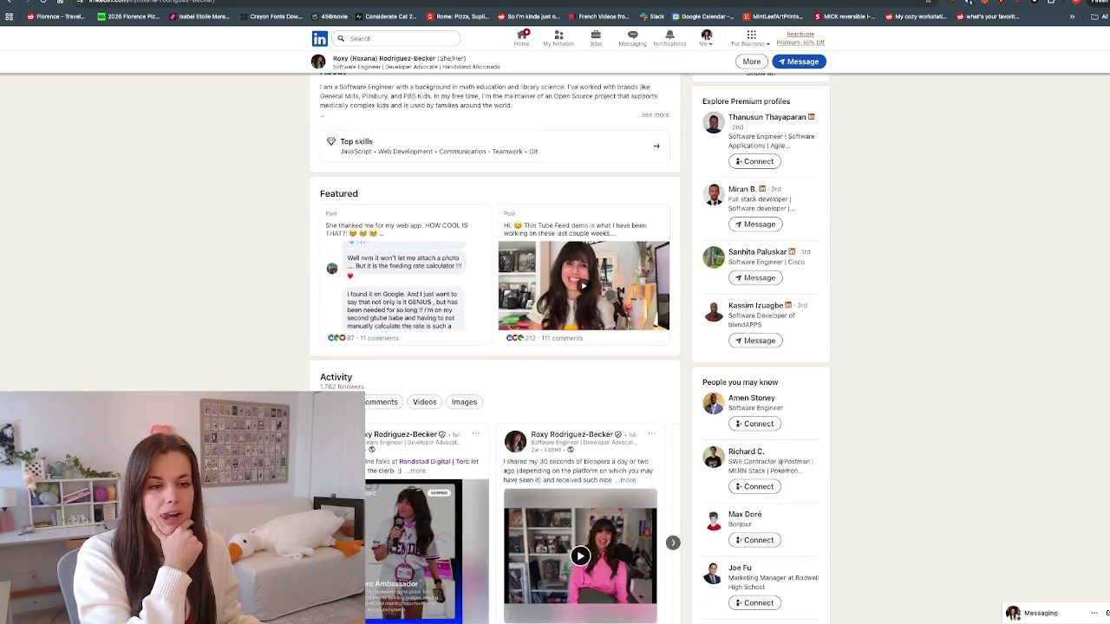
pyautogui.scroll(3, 494, 346)
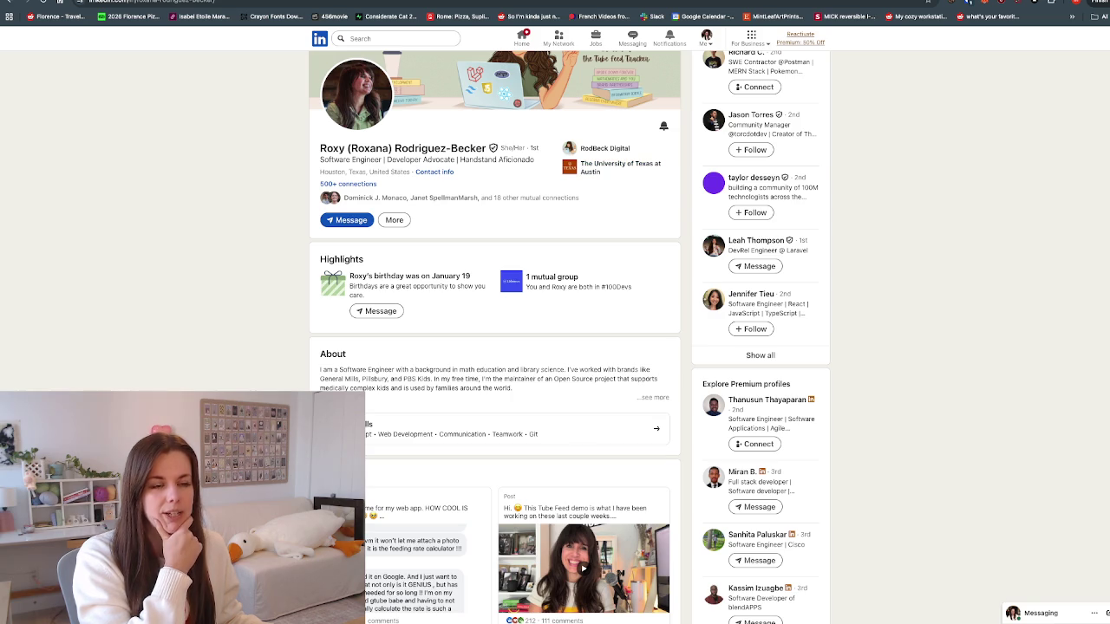
pyautogui.scroll(-1, 494, 338)
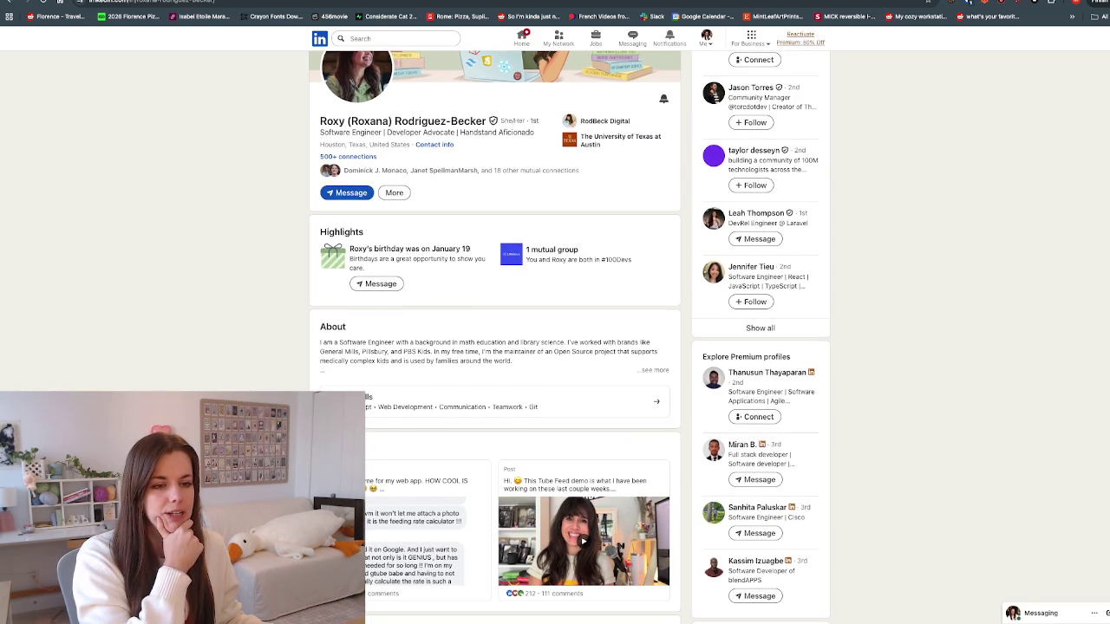
pyautogui.scroll(-1, 495, 338)
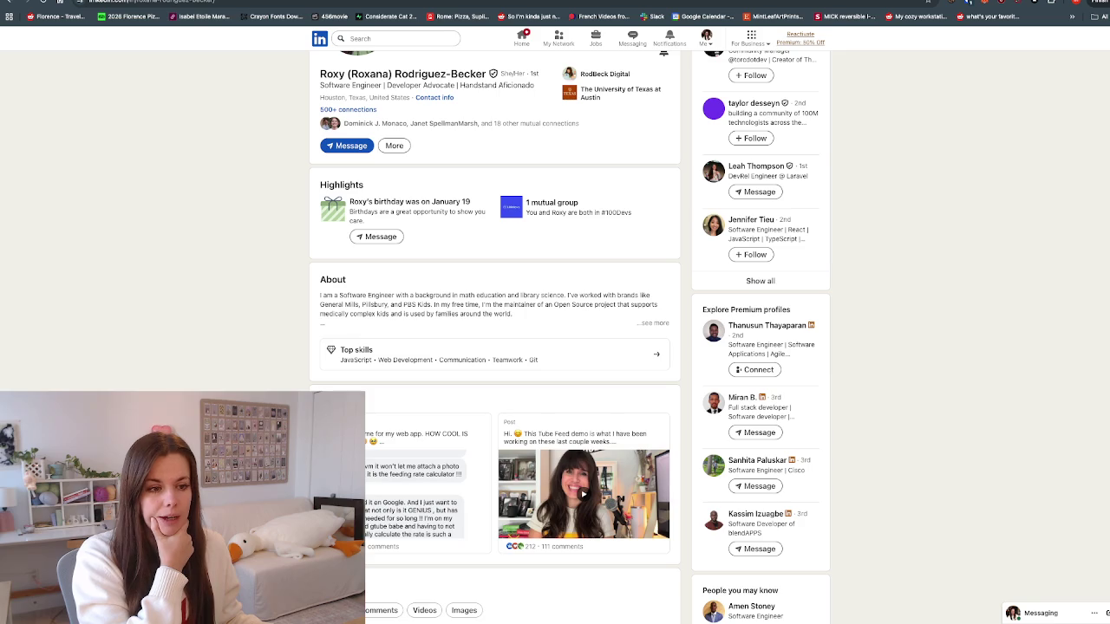
pyautogui.click(655, 323)
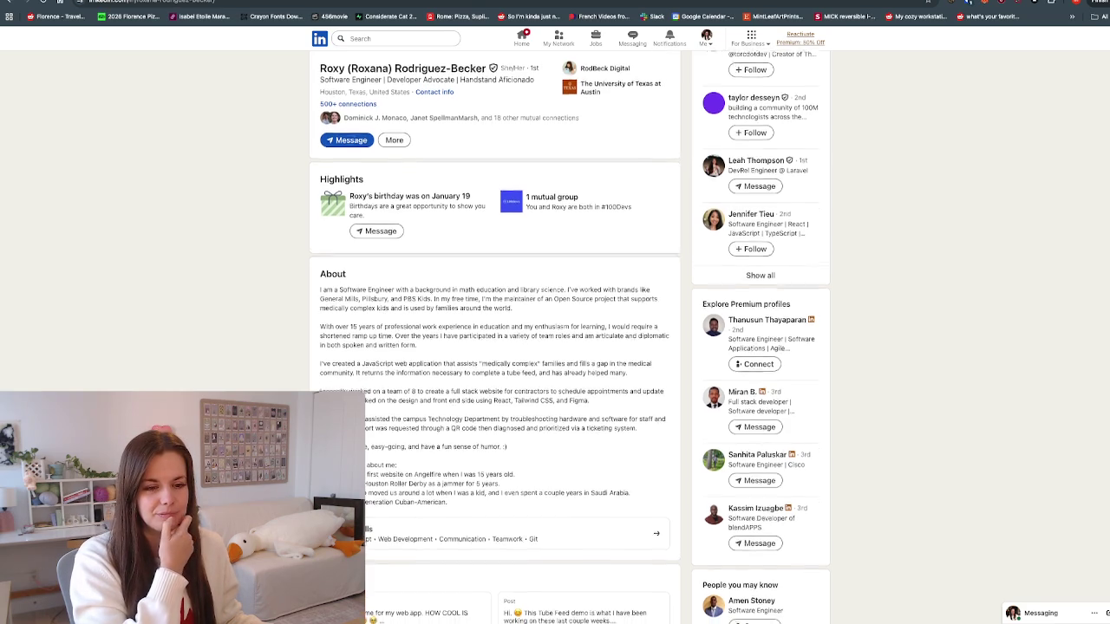
# Step: Scroll to the expanded About section, then highlight and clear the 'Houston Roller Derby' mention
pyautogui.scroll(-1, 568, 337)
pyautogui.scroll(-1, 495, 347)
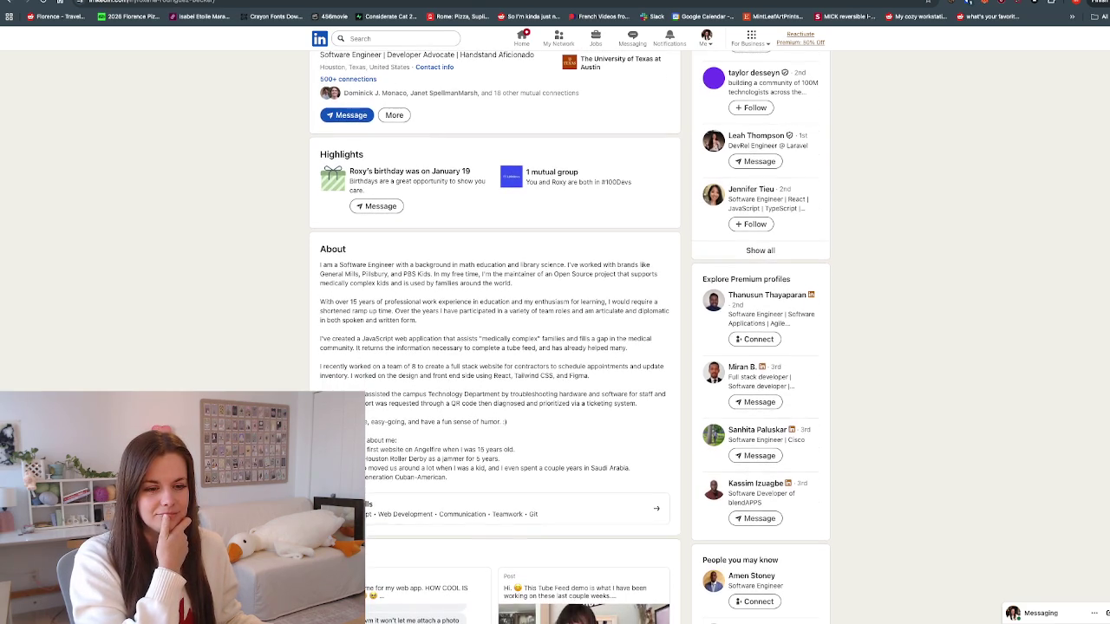
pyautogui.scroll(-1, 569, 338)
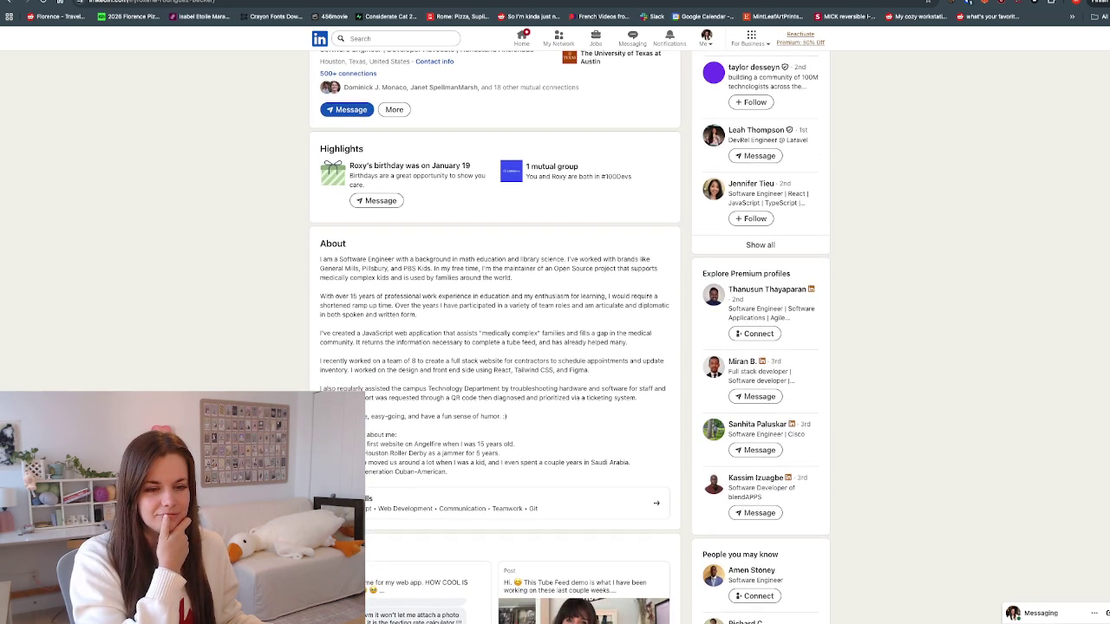
pyautogui.moveTo(428, 452); pyautogui.dragTo(364, 452)
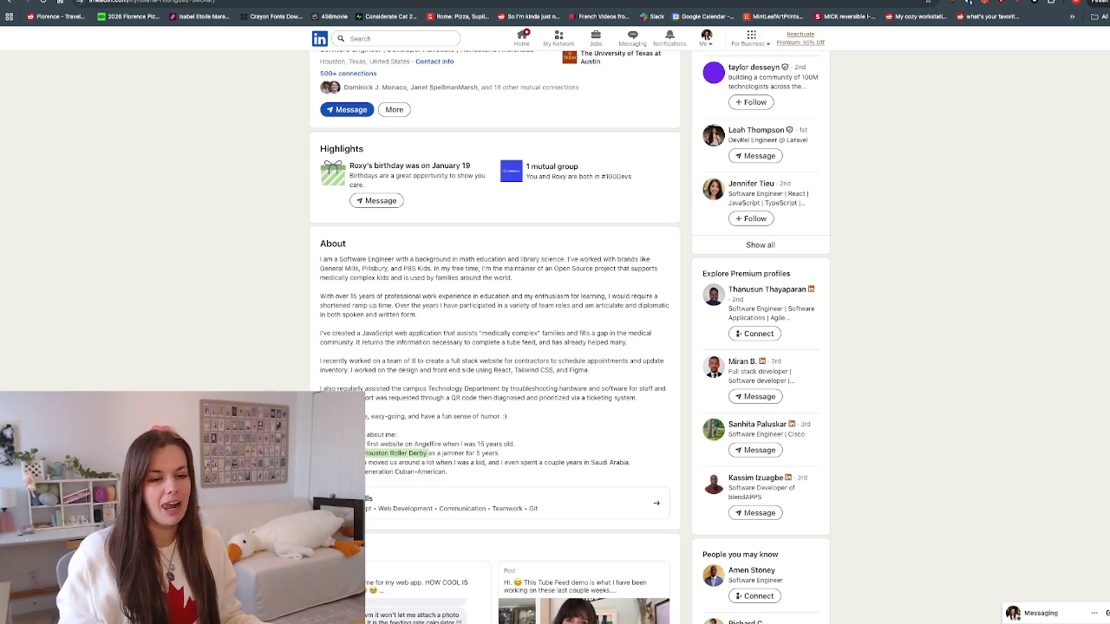
pyautogui.press('super+Tab')
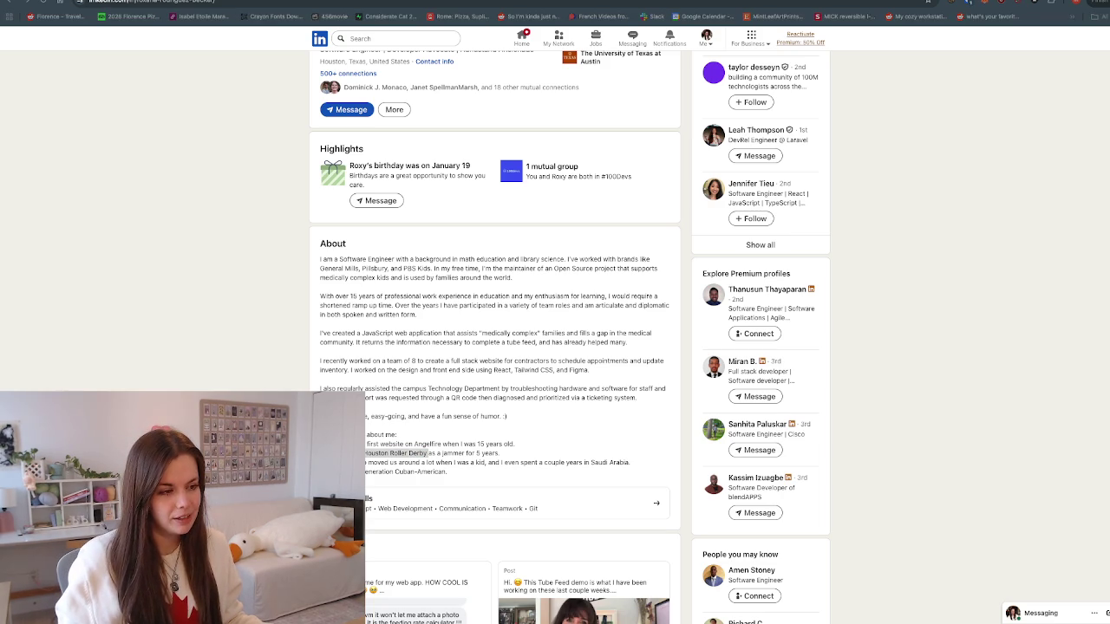
pyautogui.press('super+Tab')
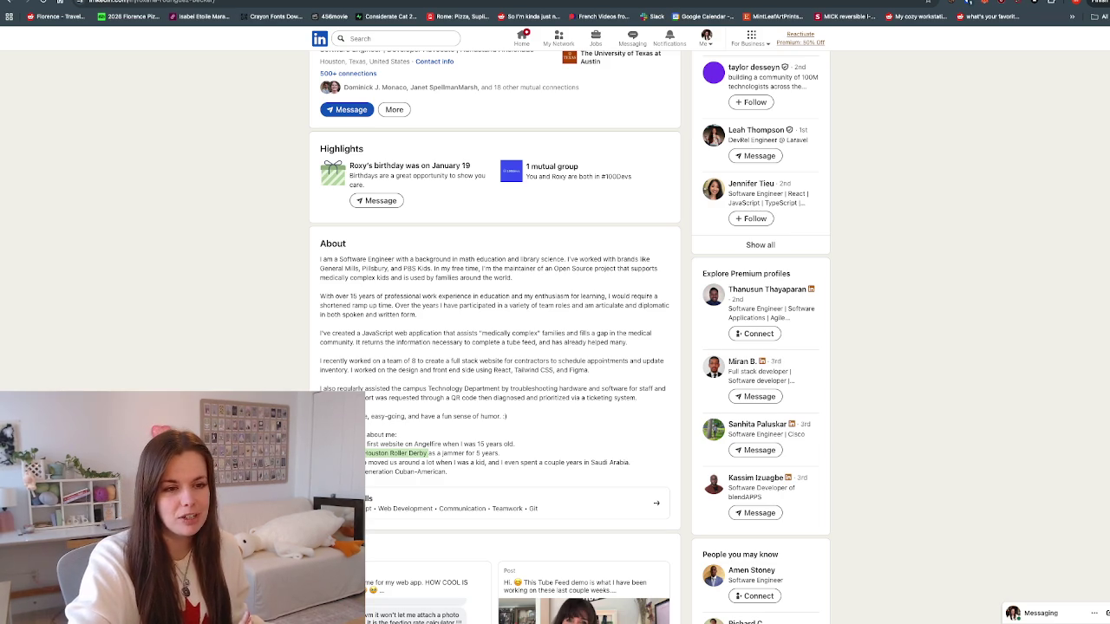
pyautogui.click(396, 452)
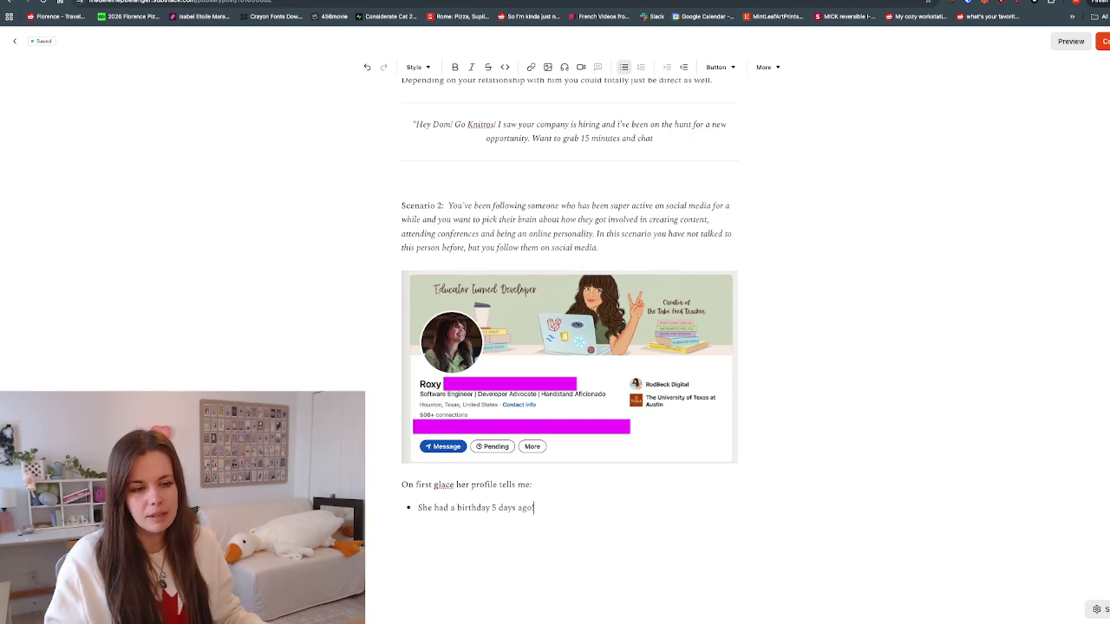
# Step: Add the bullet 'She's a mom' and start another bullet, checking the LinkedIn profile
pyautogui.press('Return')
pyautogui.write("She's a mom")
pyautogui.press('Return')
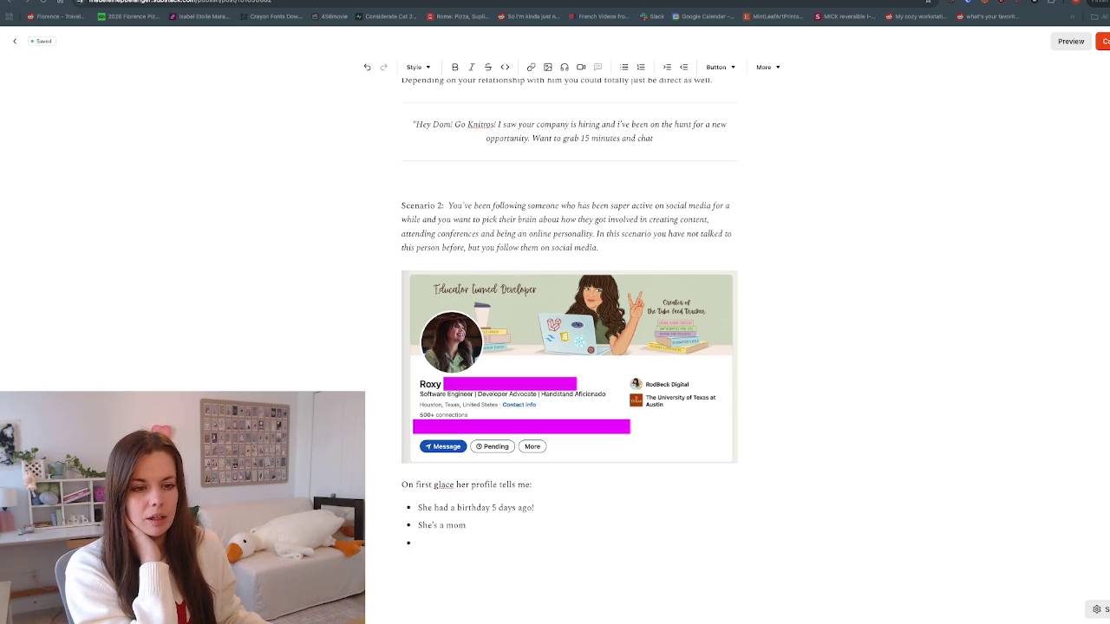
pyautogui.hotkey('ctrl', 'shift', 'Tab')
pyautogui.hotkey('ctrl', 'shift', 'Tab')
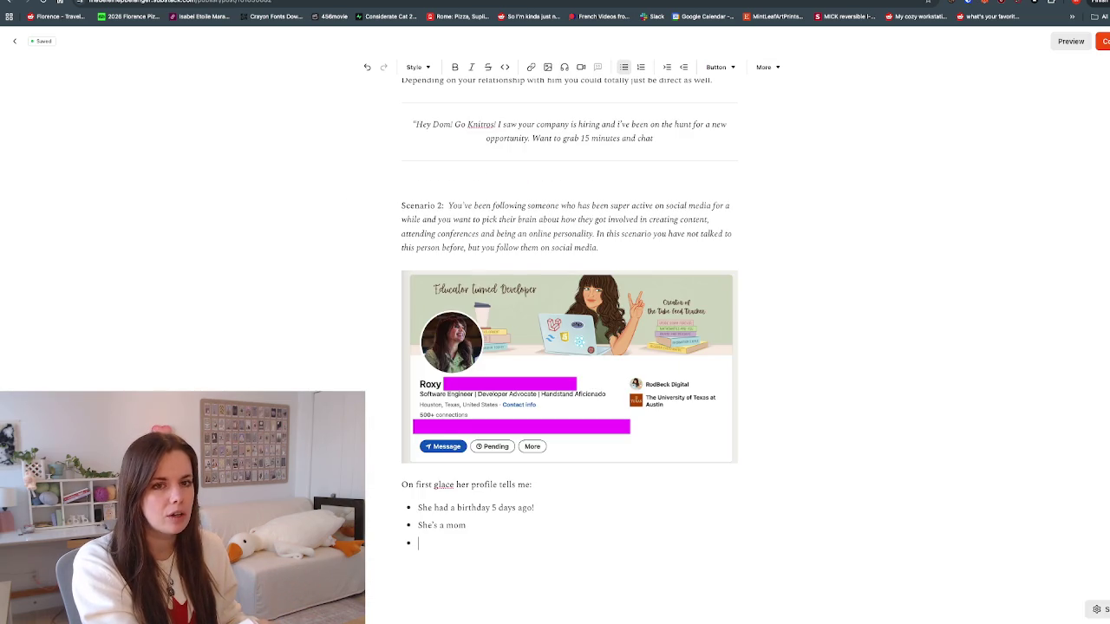
# Step: Add the bullet 'University of Texas', leaving an empty fourth bullet below it
pyautogui.write('University of Texas')
pyautogui.press('Return')
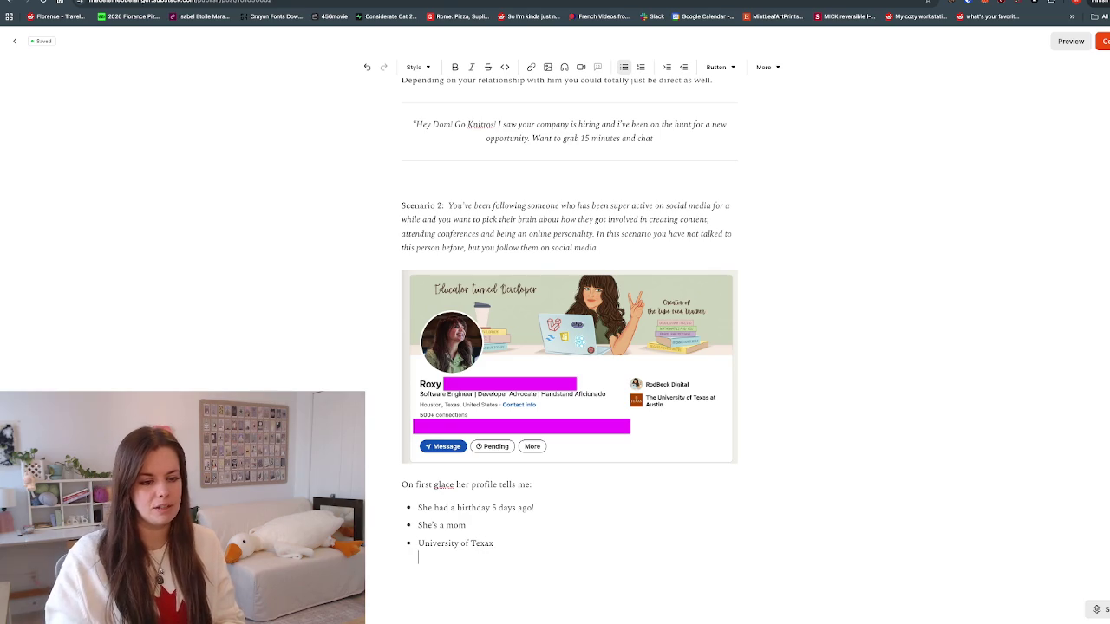
pyautogui.press('BackSpace')
pyautogui.press('Return')
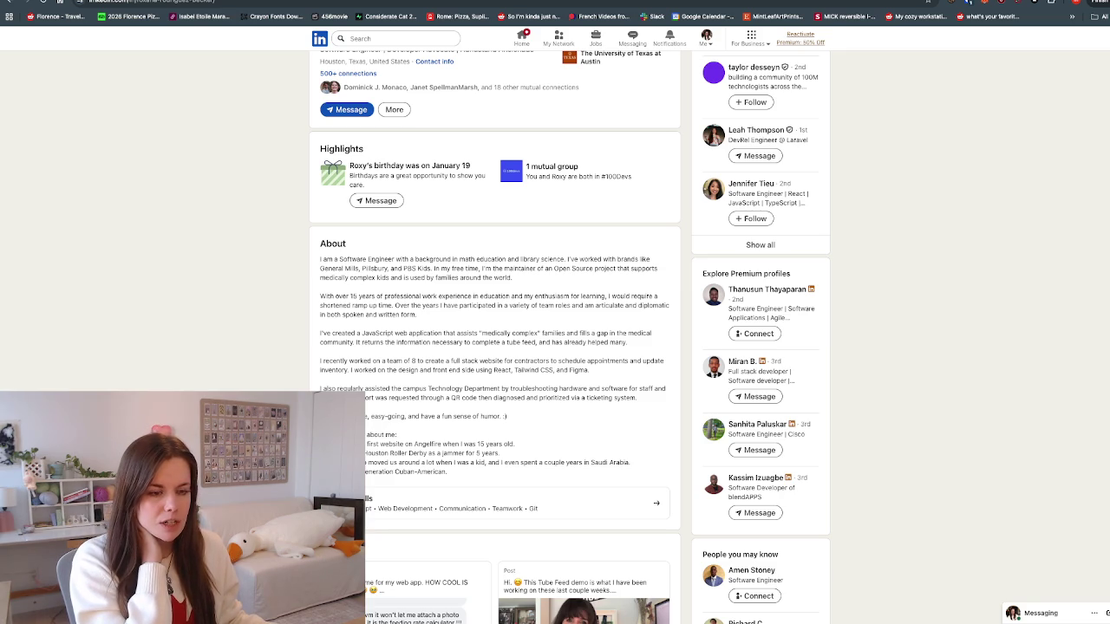
# Step: Highlight 'my enthusiasm for learning' in the About section and scroll further down
pyautogui.moveTo(606, 295); pyautogui.dragTo(523, 296)
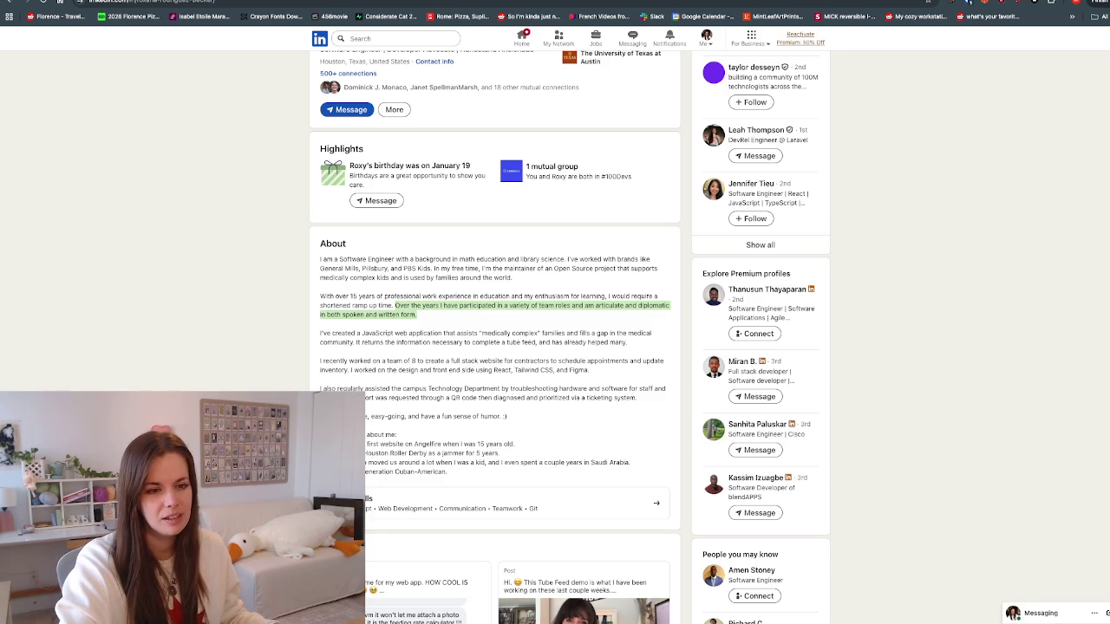
pyautogui.scroll(-1, 569, 338)
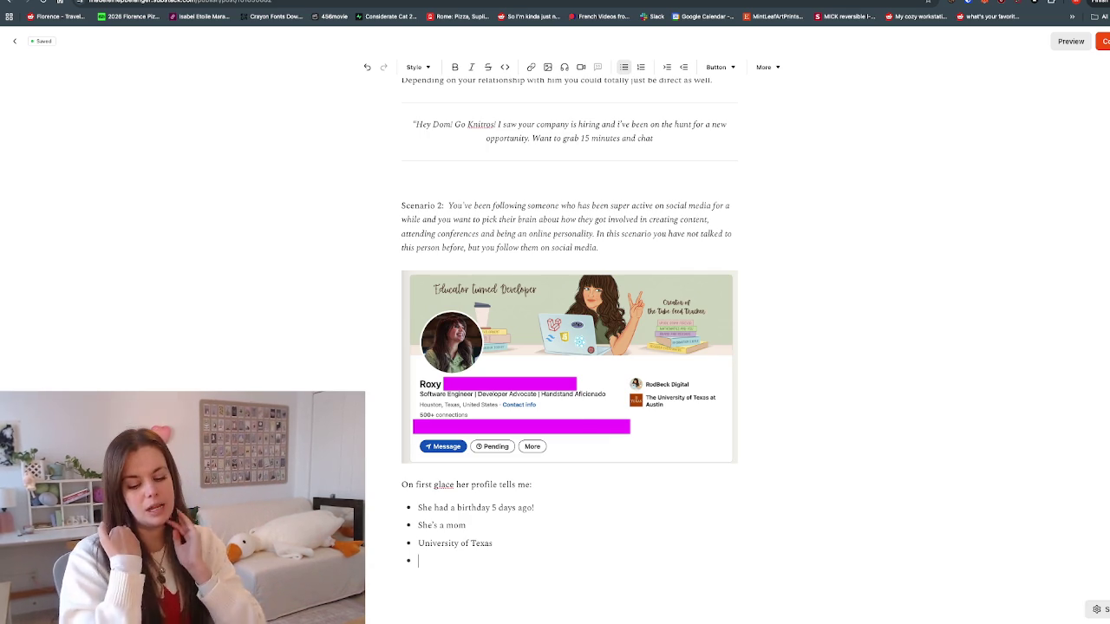
# Step: Add the bullet 'She mentions her app that she built', leaving an empty bullet below
pyautogui.write('She mentions her app that sh')
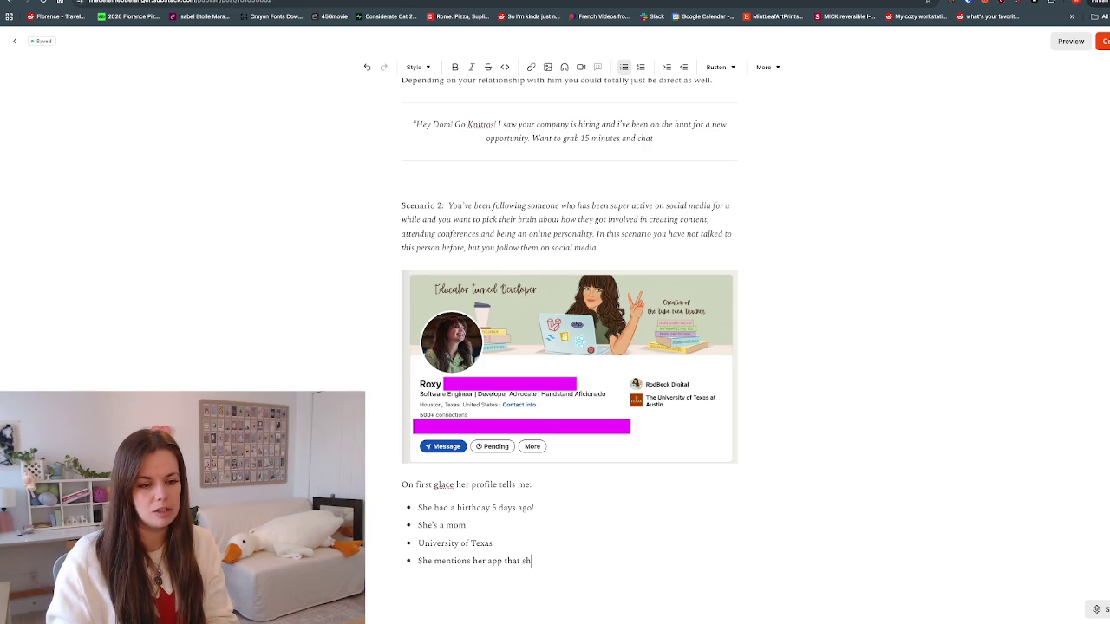
pyautogui.write('e built, you could ask he')
pyautogui.press('BackSpace')
pyautogui.press('BackSpace')
pyautogui.press('BackSpace')
pyautogui.press('BackSpace')
pyautogui.press('BackSpace')
pyautogui.press('BackSpace')
pyautogui.press('BackSpace')
pyautogui.press('BackSpace')
pyautogui.press('BackSpace')
pyautogui.press('Return')
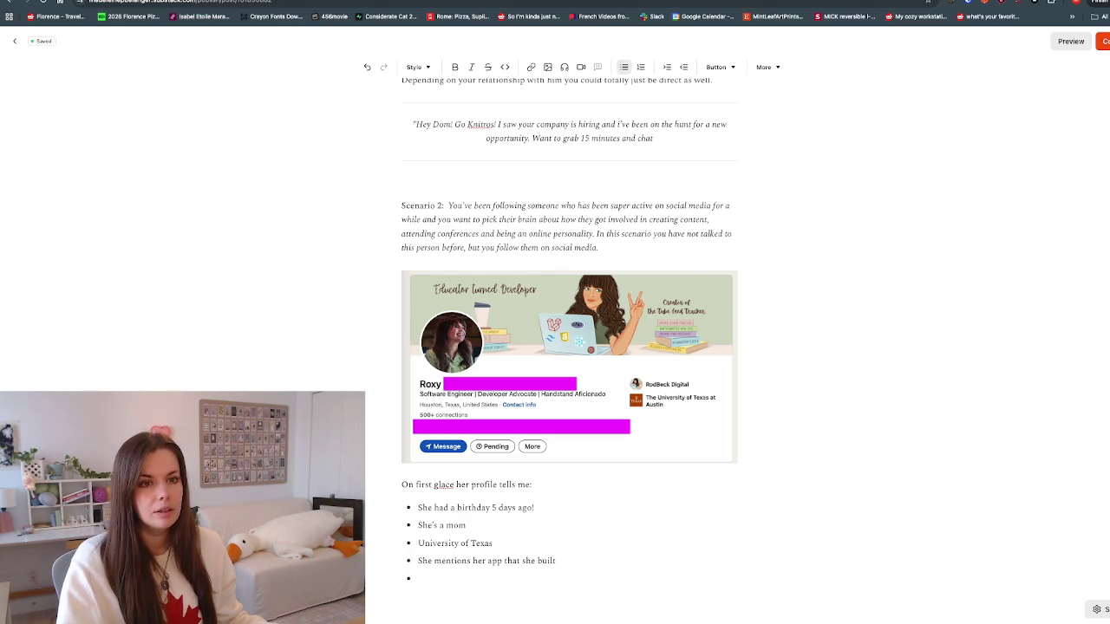
pyautogui.hotkey('ctrl', 'Tab')
pyautogui.scroll(-1, 569, 338)
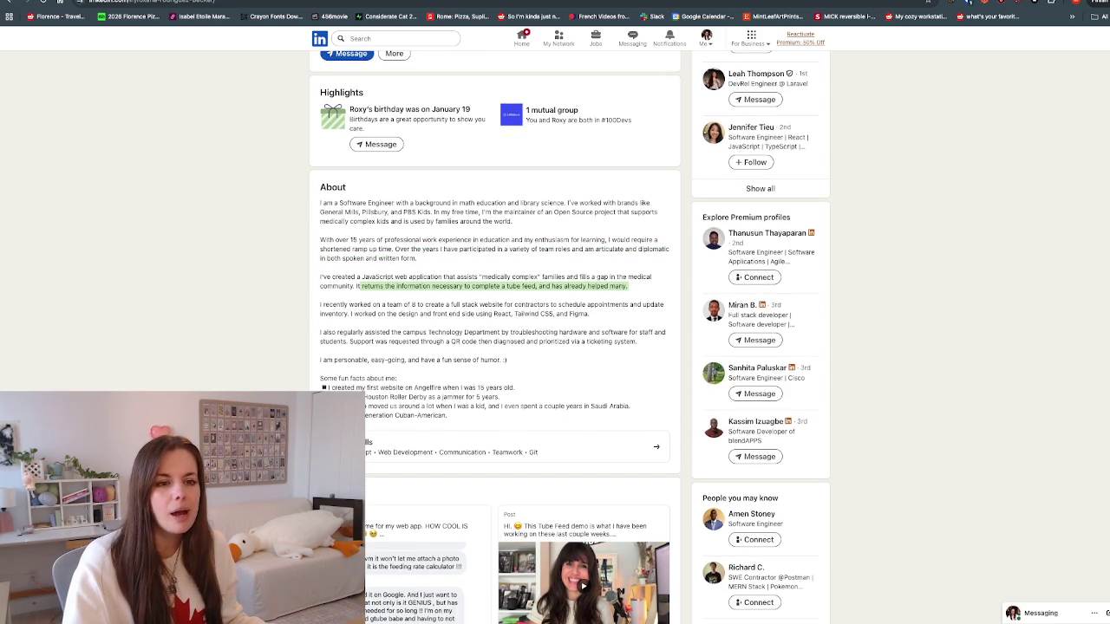
# Step: Scroll the LinkedIn About section down to the contractor website project paragraph
pyautogui.scroll(-1, 495, 338)
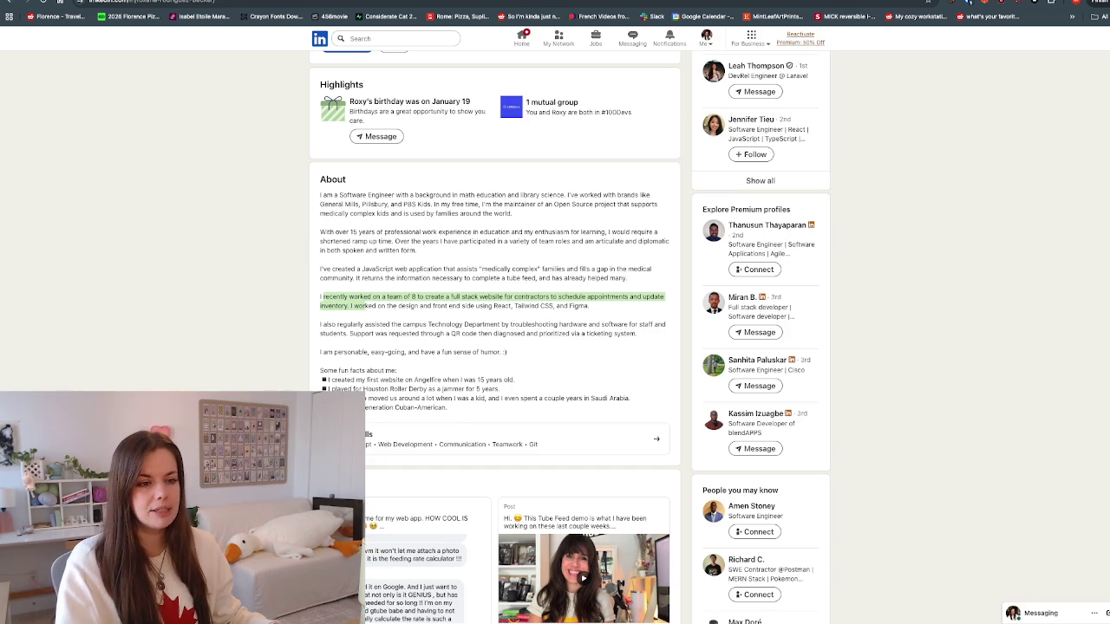
pyautogui.scroll(-1, 568, 338)
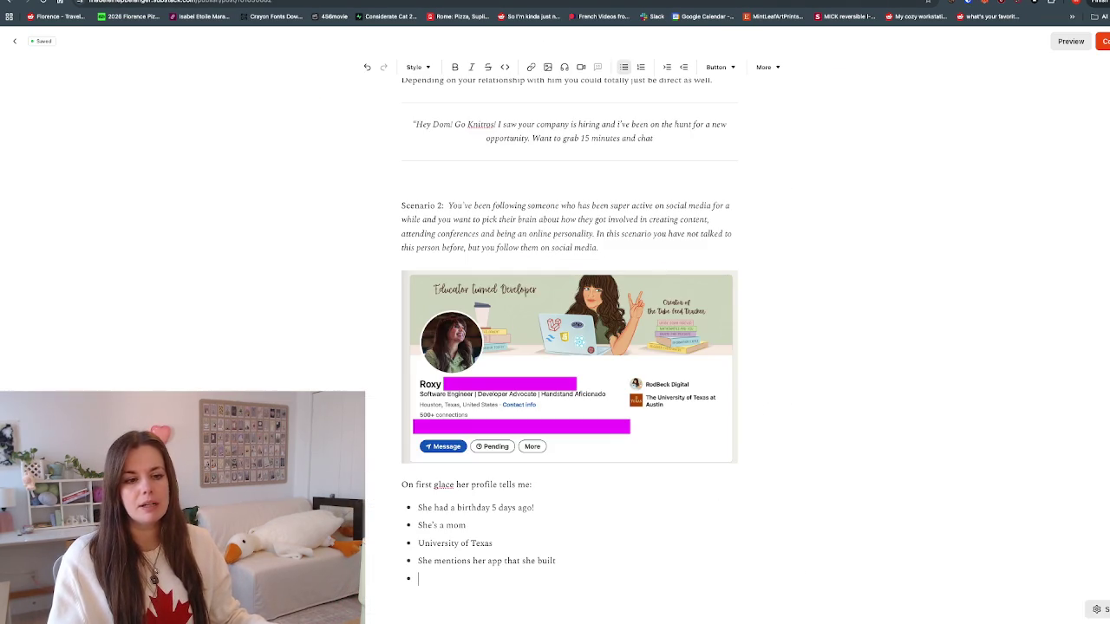
# Step: Type 'She works with react, tailwind and figma.' into the empty bullet
pyautogui.write('sh')
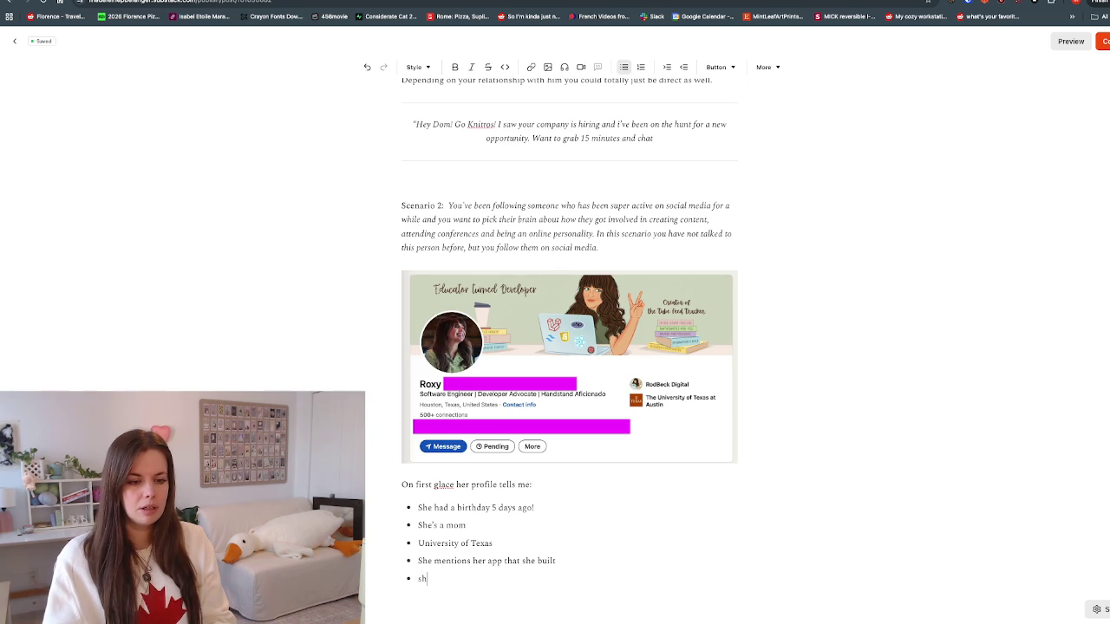
pyautogui.write('e works with r')
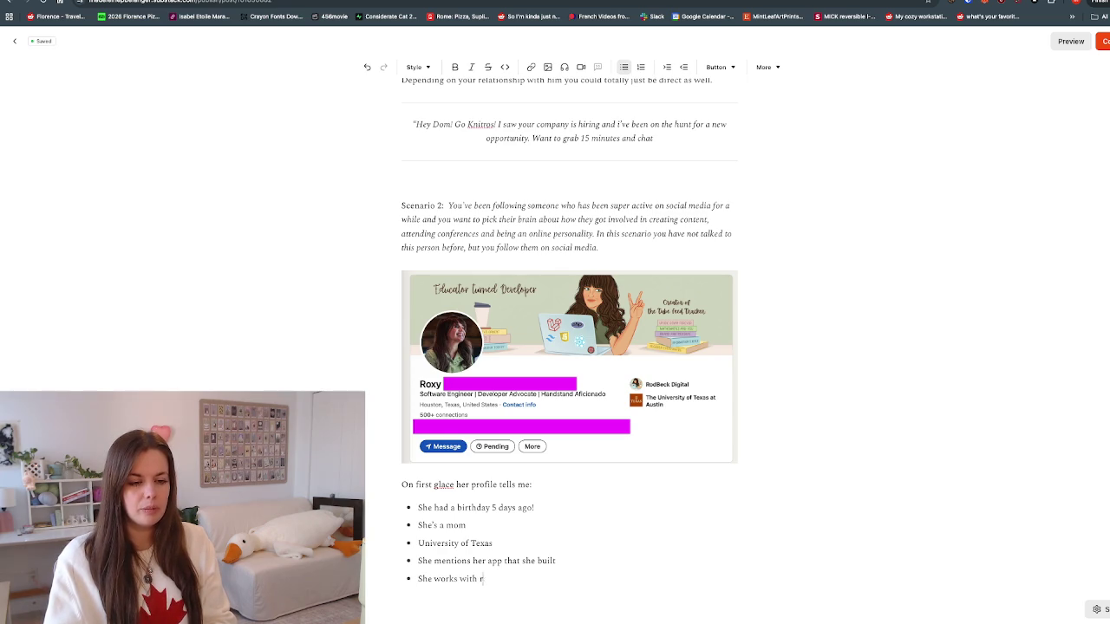
pyautogui.write('lwind and ')
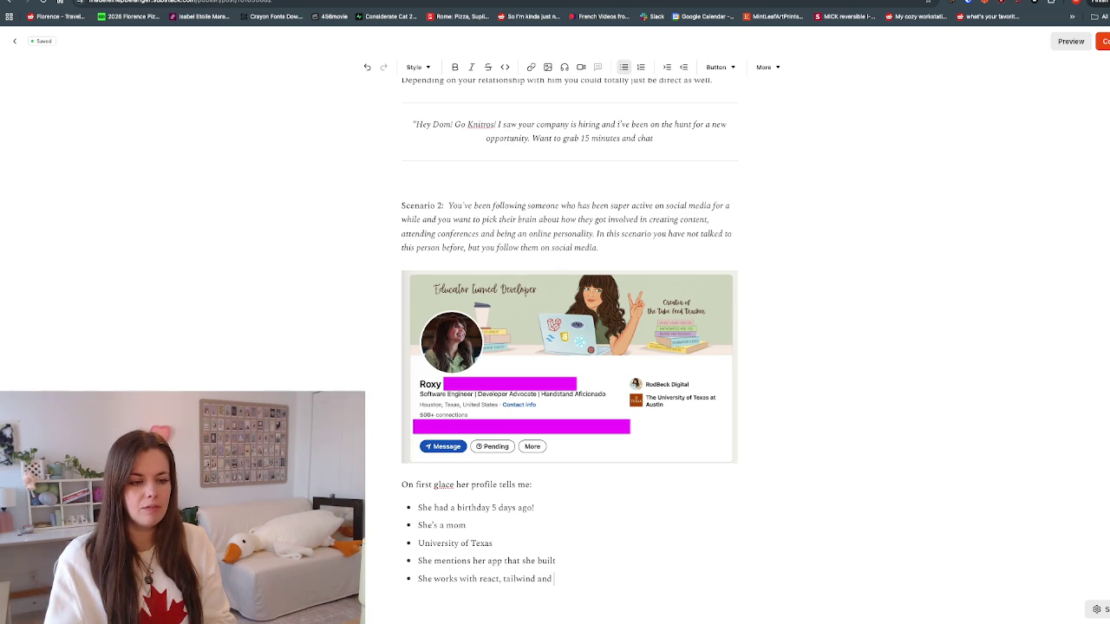
pyautogui.write('gma.')
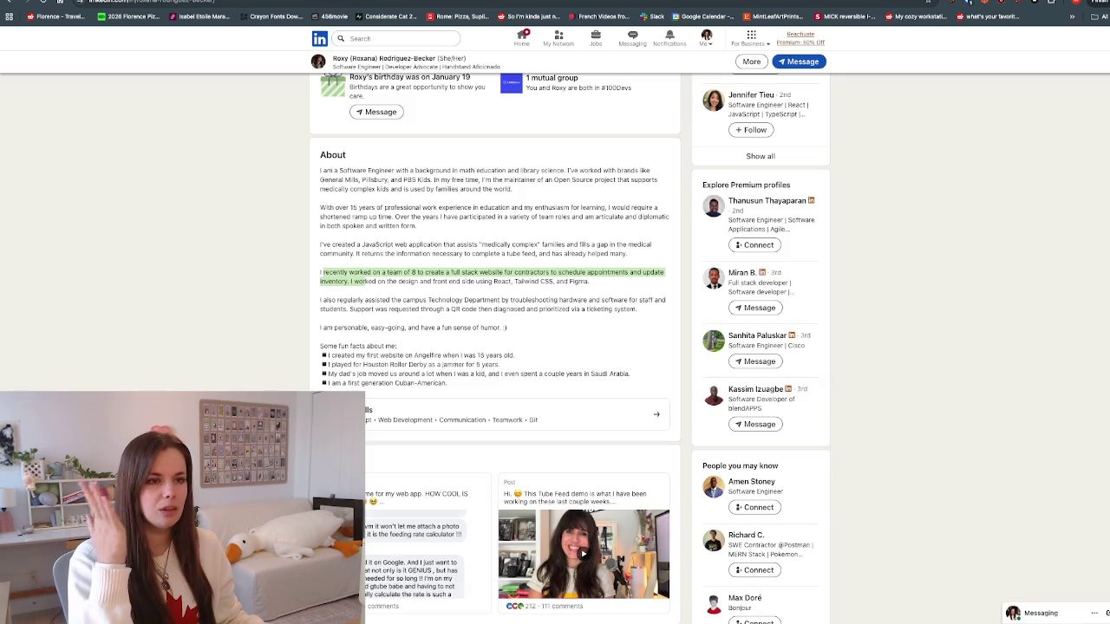
# Step: Scroll the LinkedIn profile down to the fun facts list and Featured posts
pyautogui.scroll(-1, 571, 347)
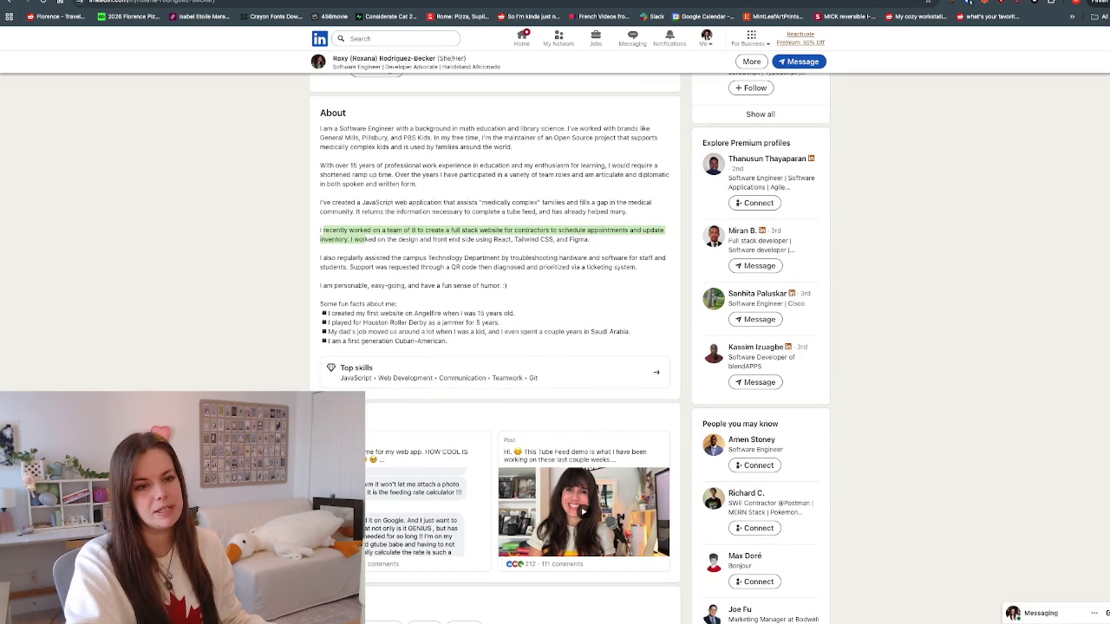
pyautogui.scroll(-1, 569, 347)
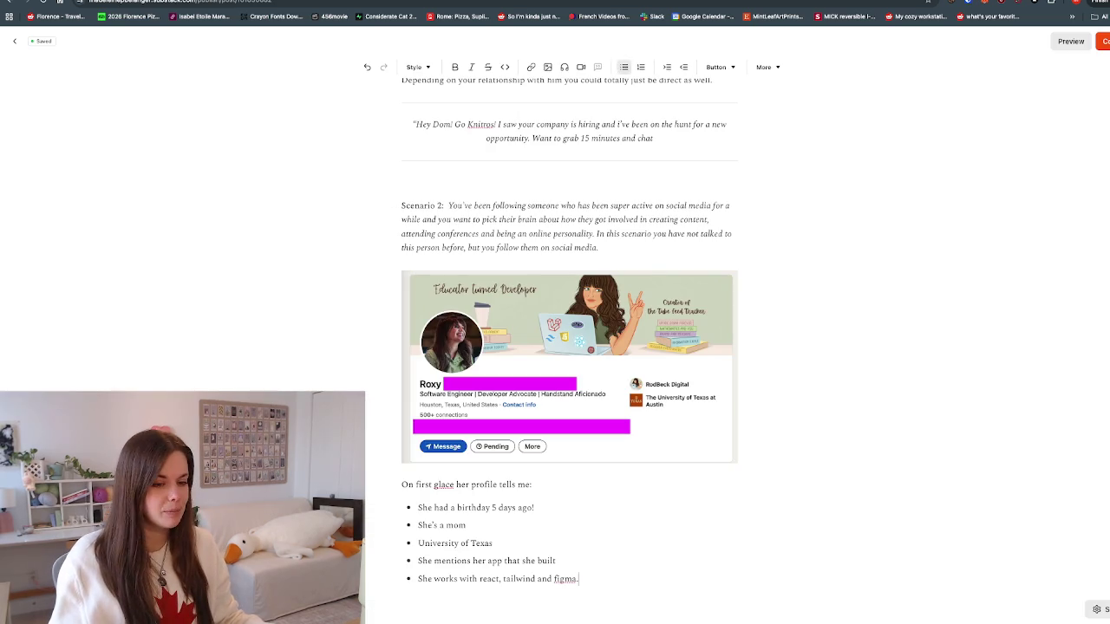
# Step: Add bullets asking about her Angel Fire website and about RollerDerby
pyautogui.press('Return')
pyautogui.write('What was the website on Angel ')
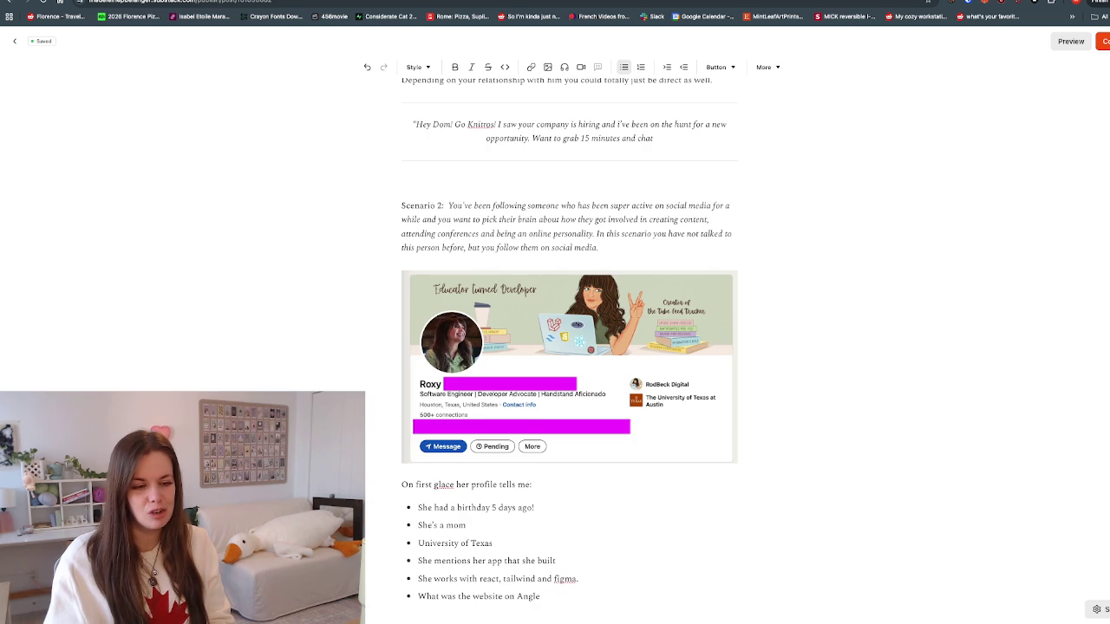
pyautogui.write('Fire?')
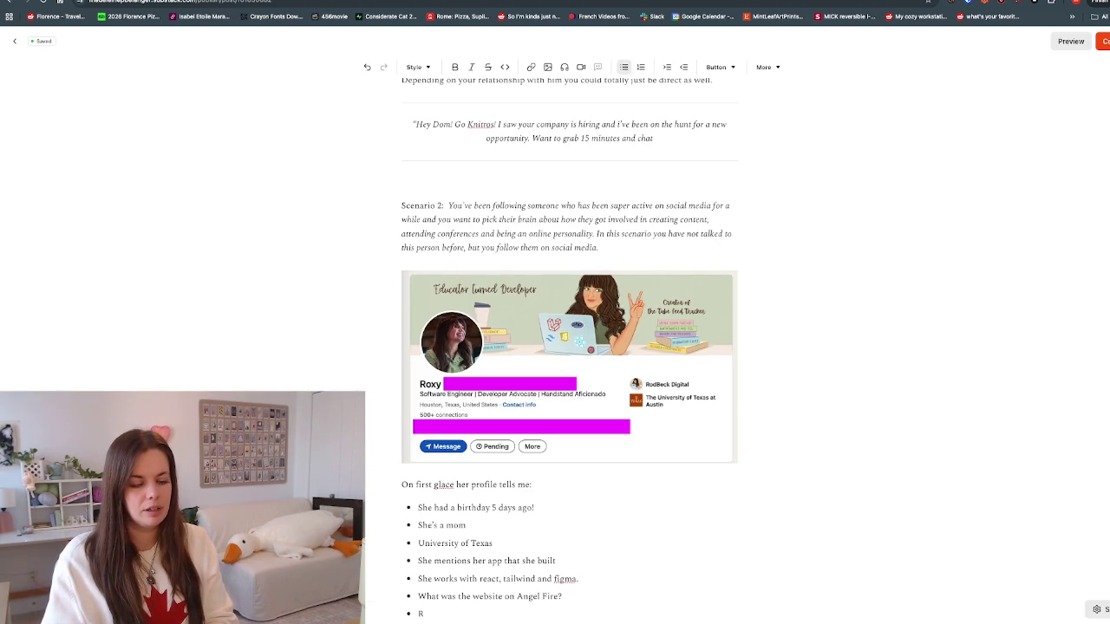
pyautogui.write('y??')
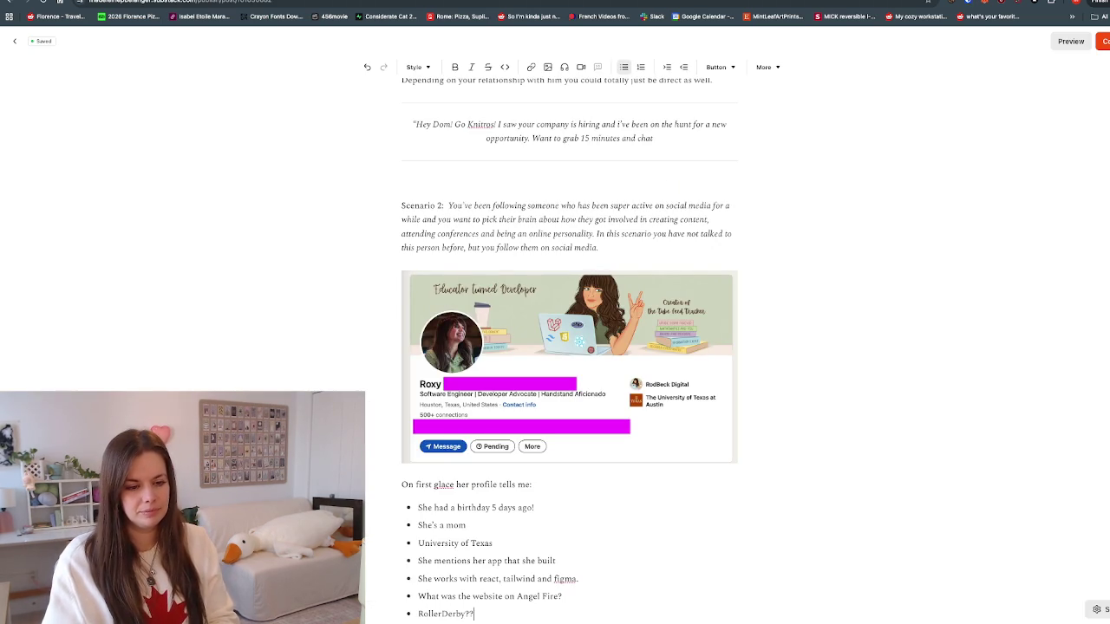
pyautogui.write('??')
pyautogui.press('Return')
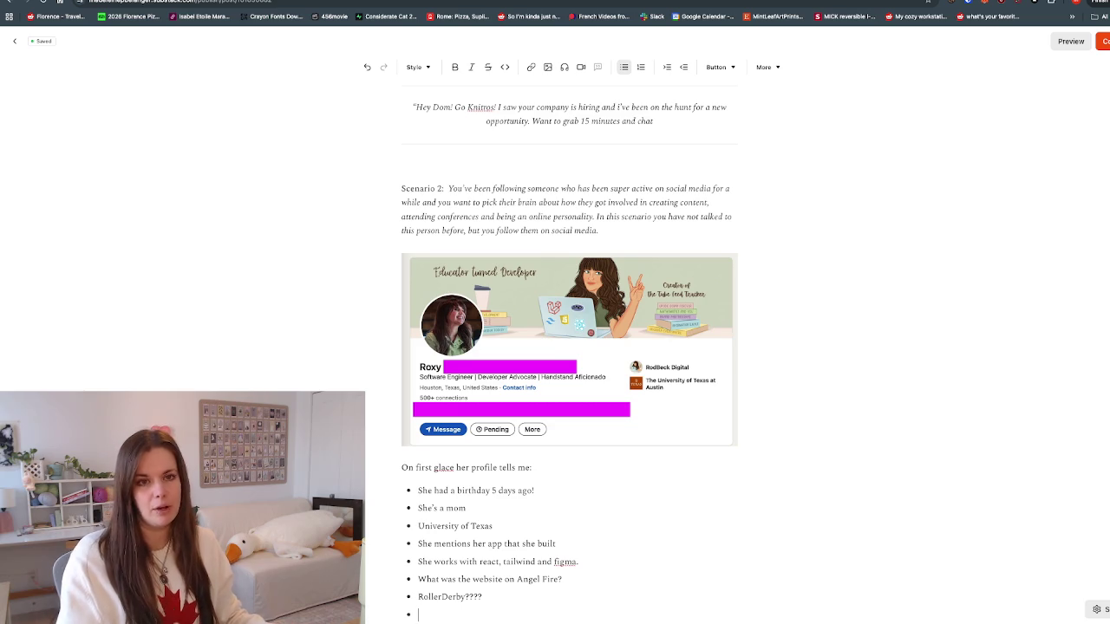
# Step: After checking the LinkedIn profile, add a bullet noting she lived in Saudi Arabia at some point
pyautogui.hotkey('ctrl', 'Tab')
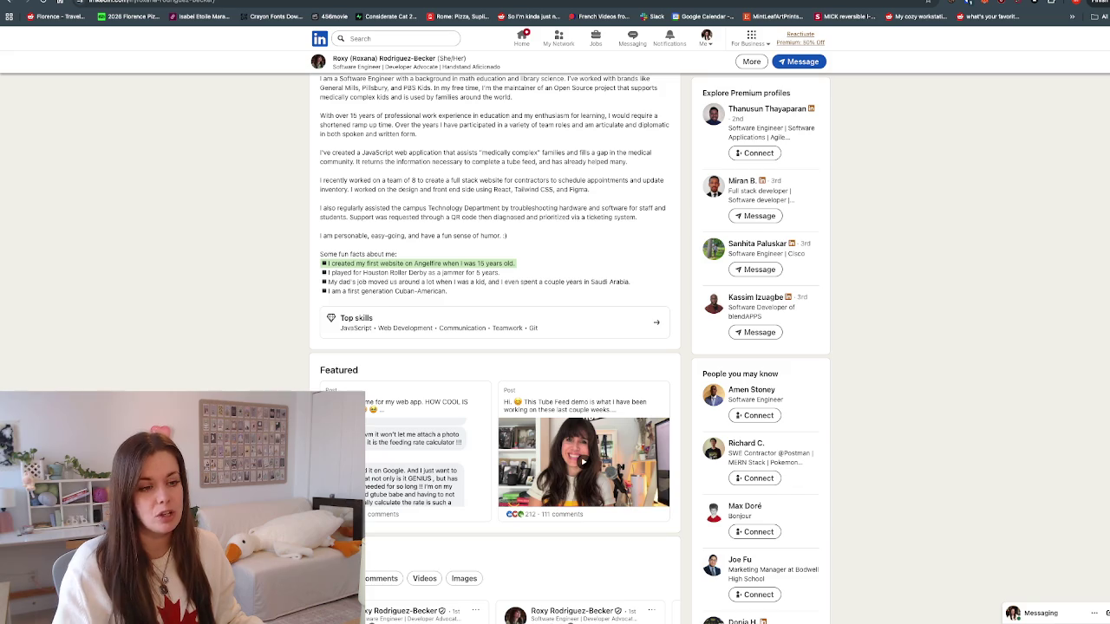
pyautogui.hotkey('ctrl', 'Tab')
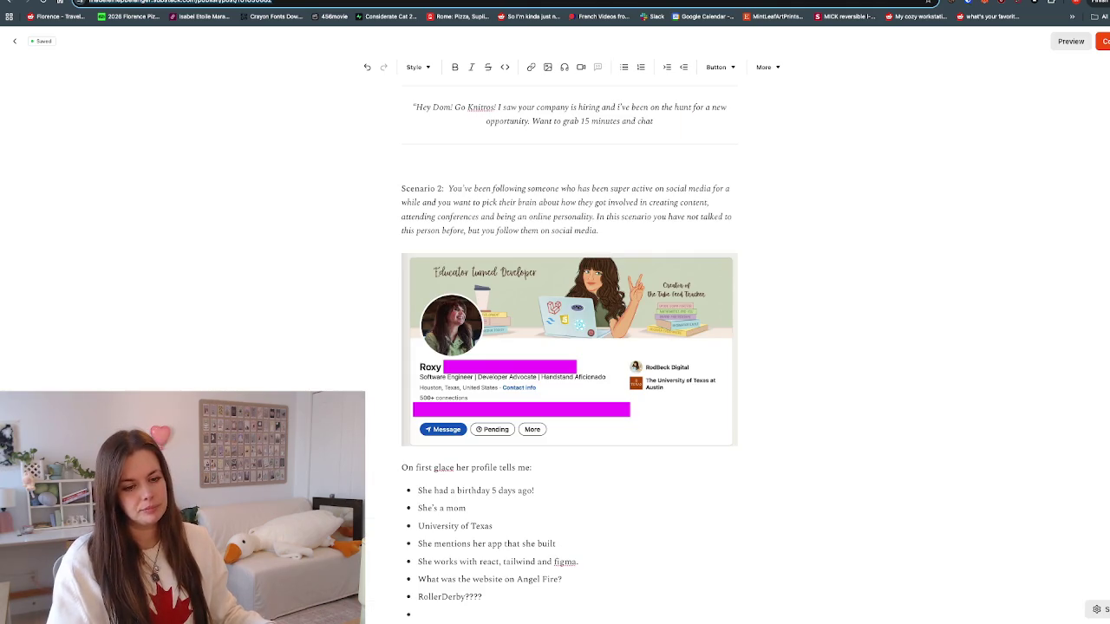
pyautogui.write('She lived in Saudi Ar')
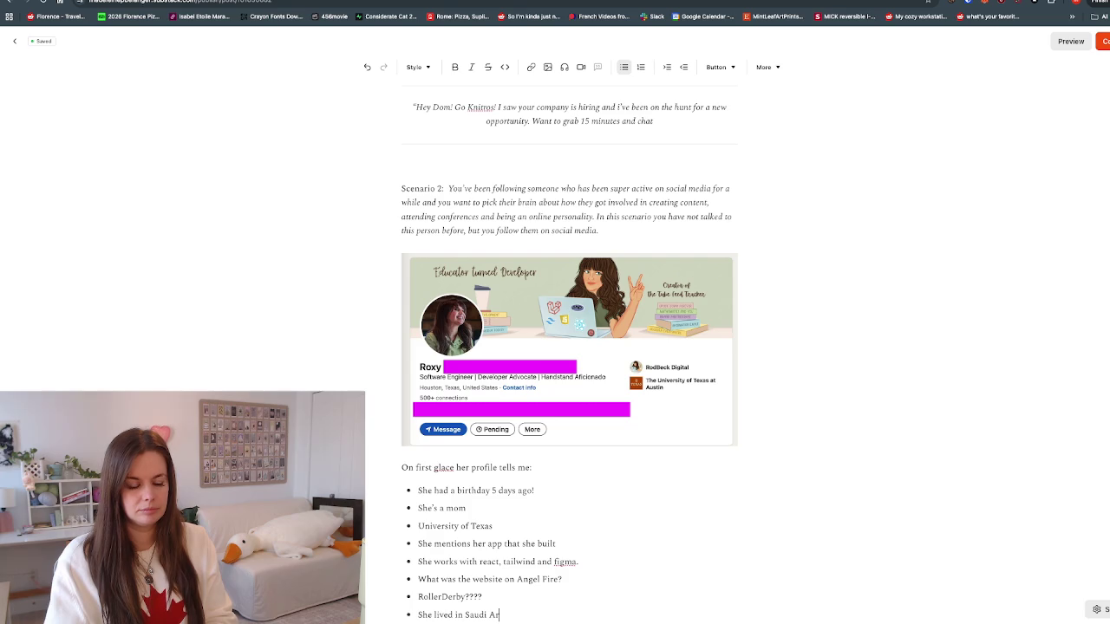
pyautogui.write(' at somepoint')
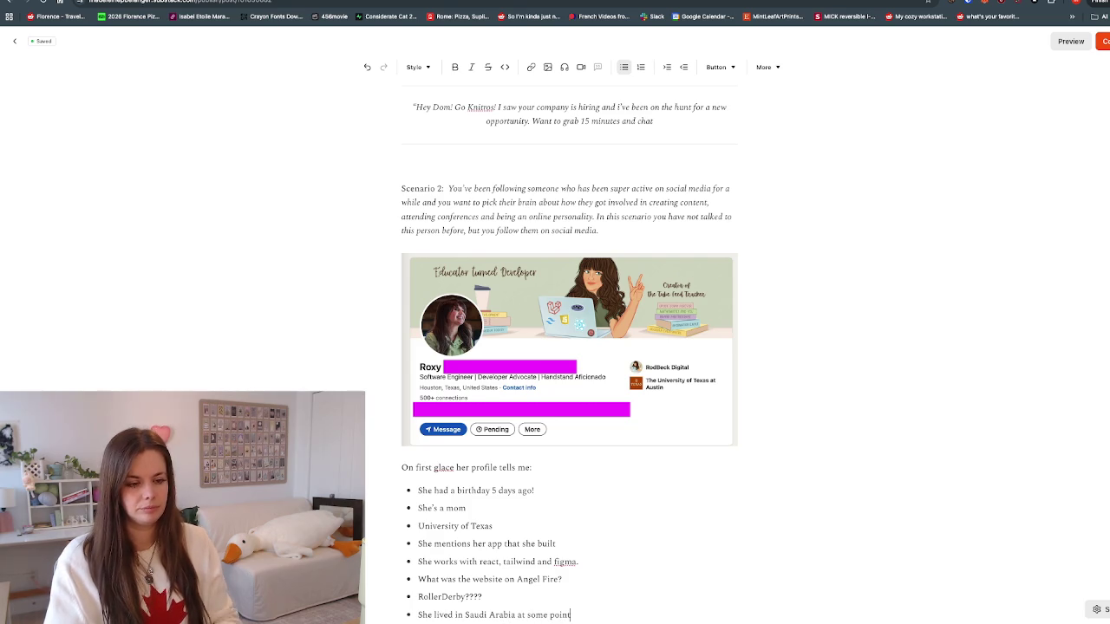
pyautogui.hotkey('ctrl', 'shift', 'Tab')
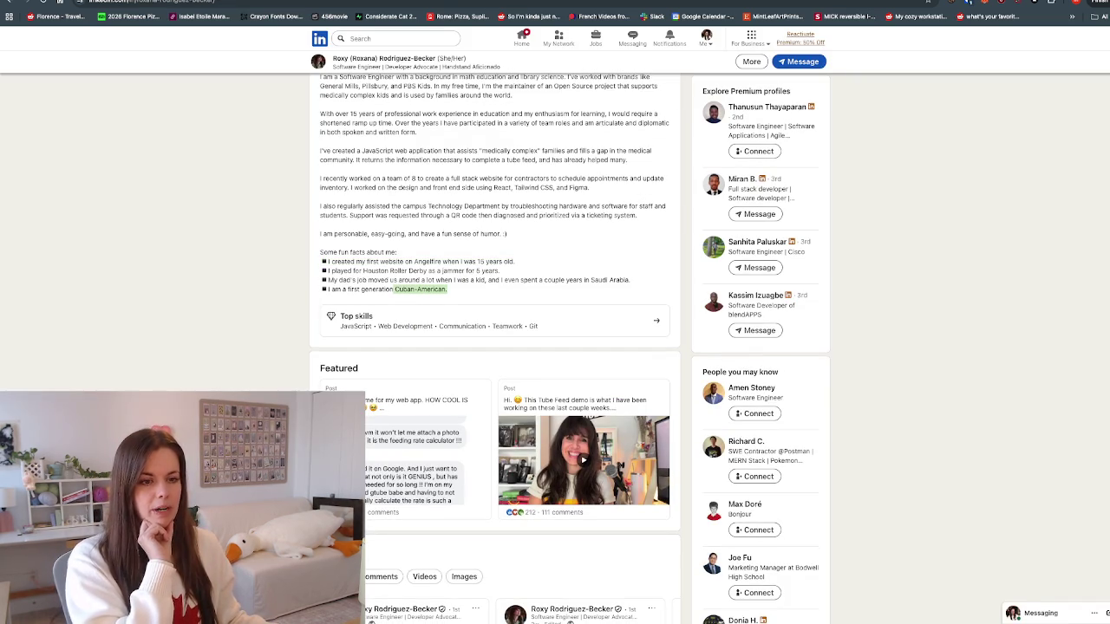
pyautogui.hotkey('ctrl', 'Tab')
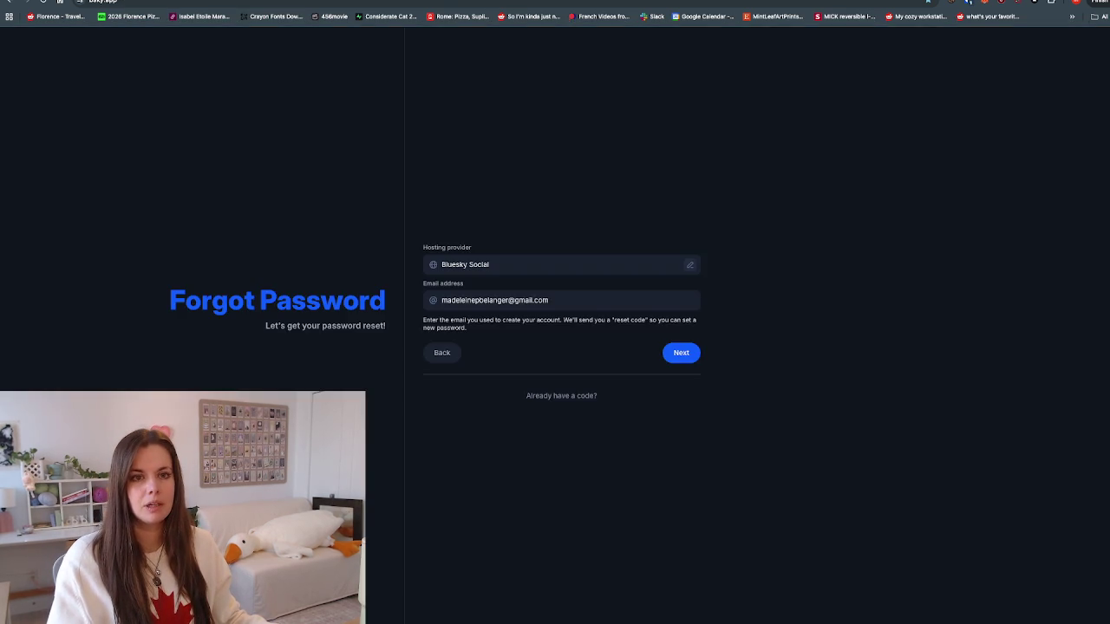
# Step: Add the final bullet 'She is Cuban-American', then bring the LinkedIn profile back up
pyautogui.hotkey('ctrl', 'Tab')
pyautogui.scroll(-2, 569, 304)
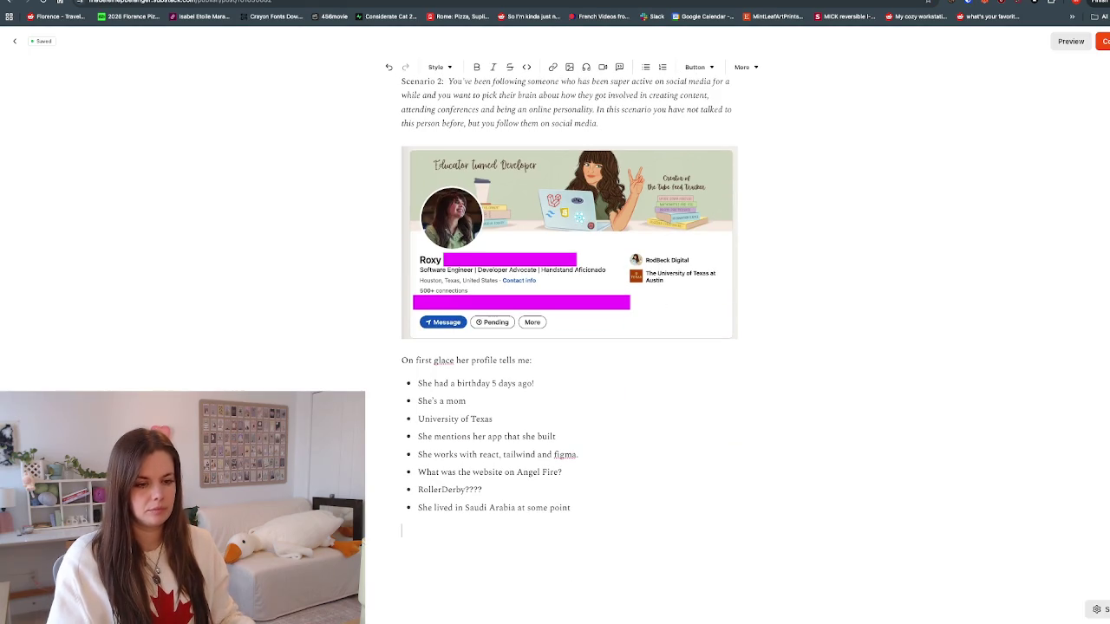
pyautogui.write('- ')
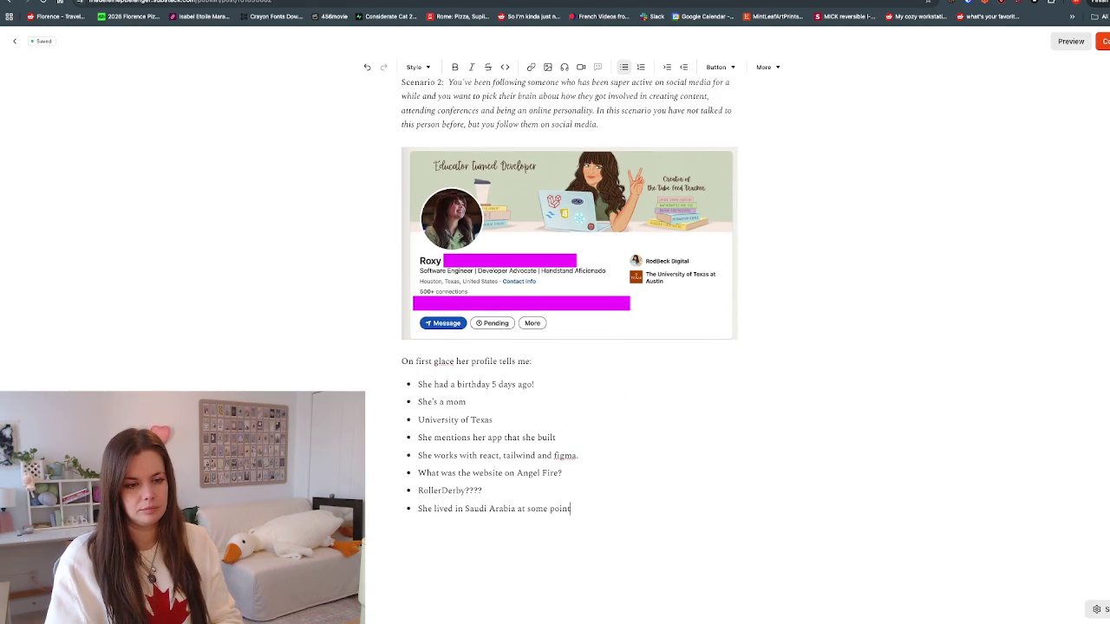
pyautogui.write('SHe i')
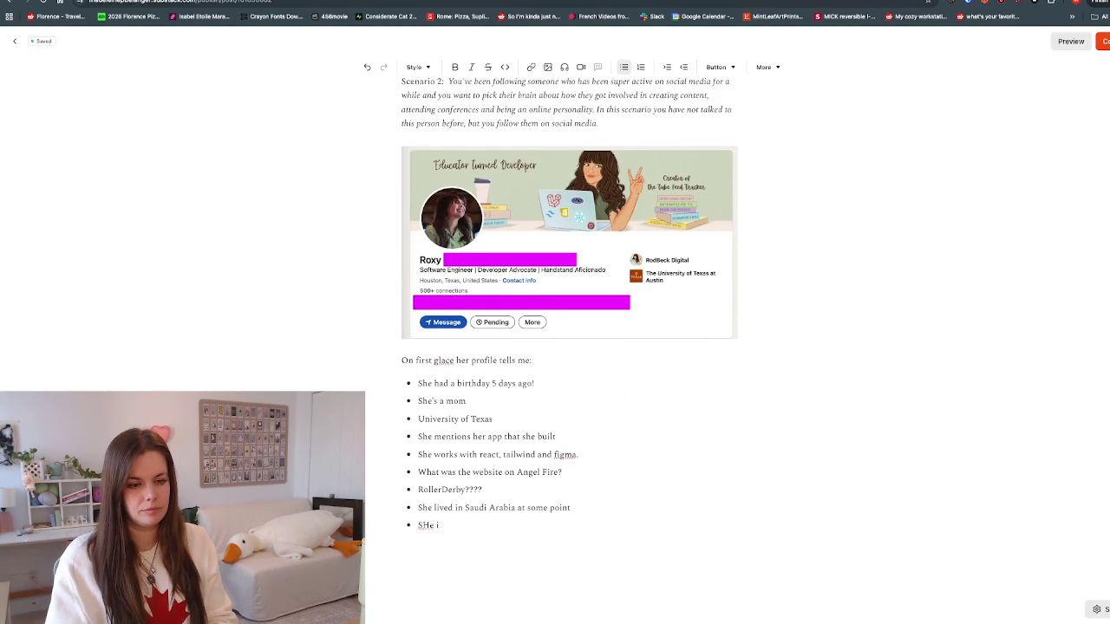
pyautogui.write('Cuban-American.')
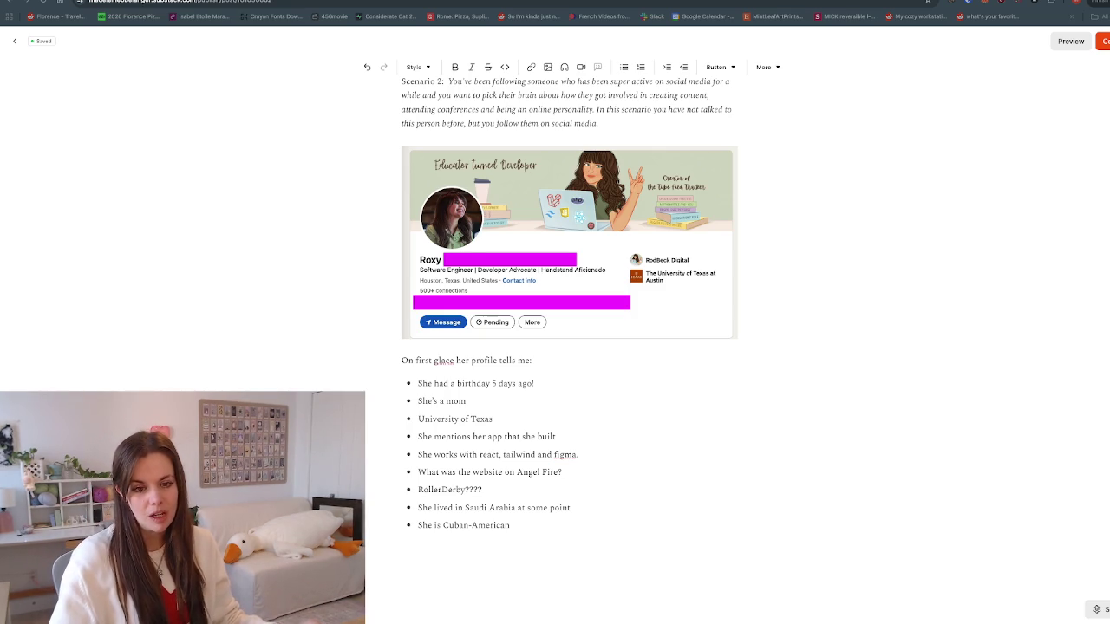
pyautogui.click(511, 525)
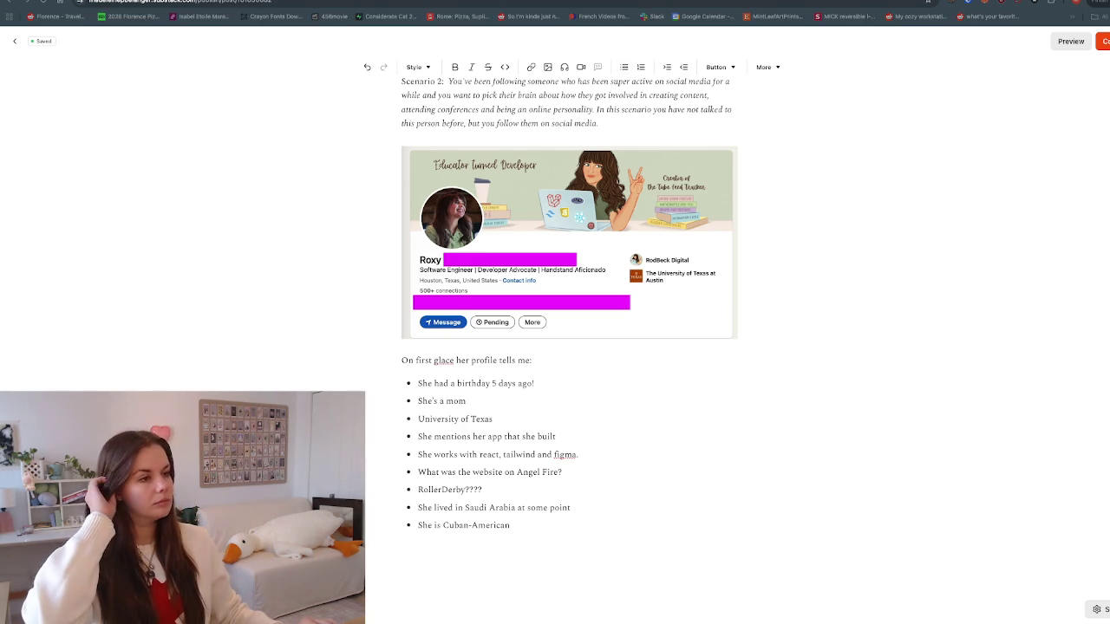
pyautogui.hotkey('alt', 'Tab')
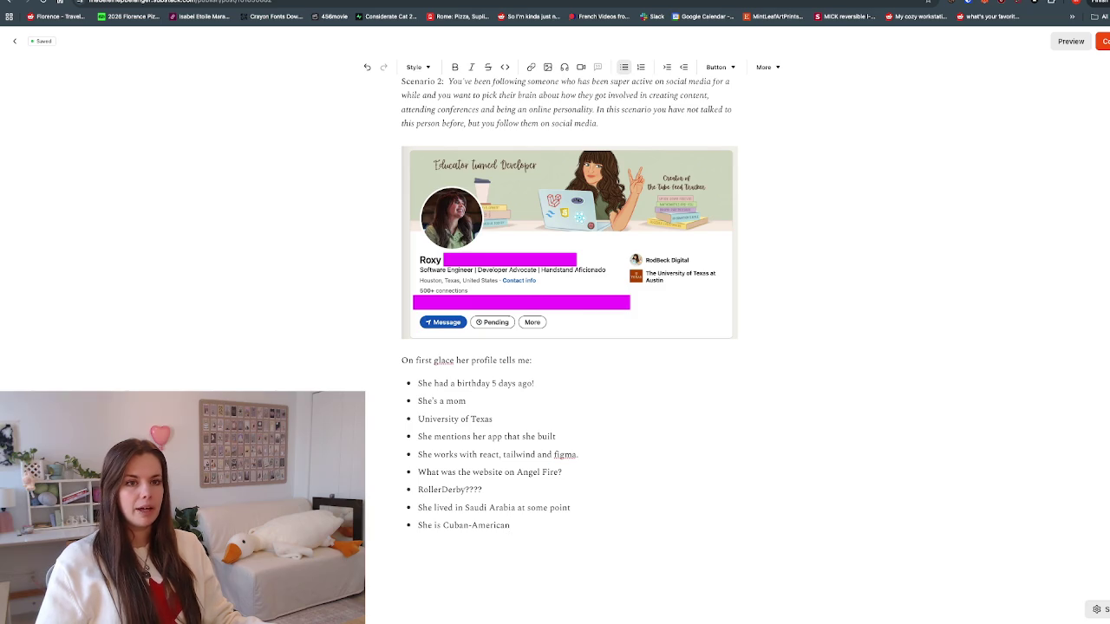
pyautogui.hotkey('ctrl', 'Tab')
pyautogui.scroll(-1, 569, 347)
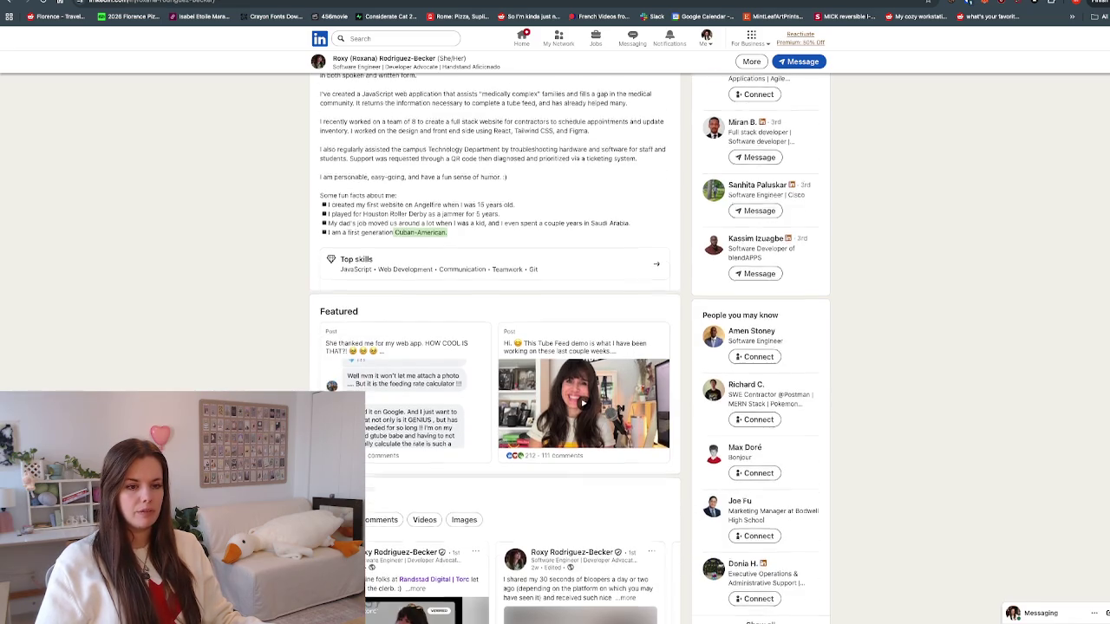
# Step: Scroll down through the rest of the LinkedIn profile
pyautogui.scroll(-1, 570, 347)
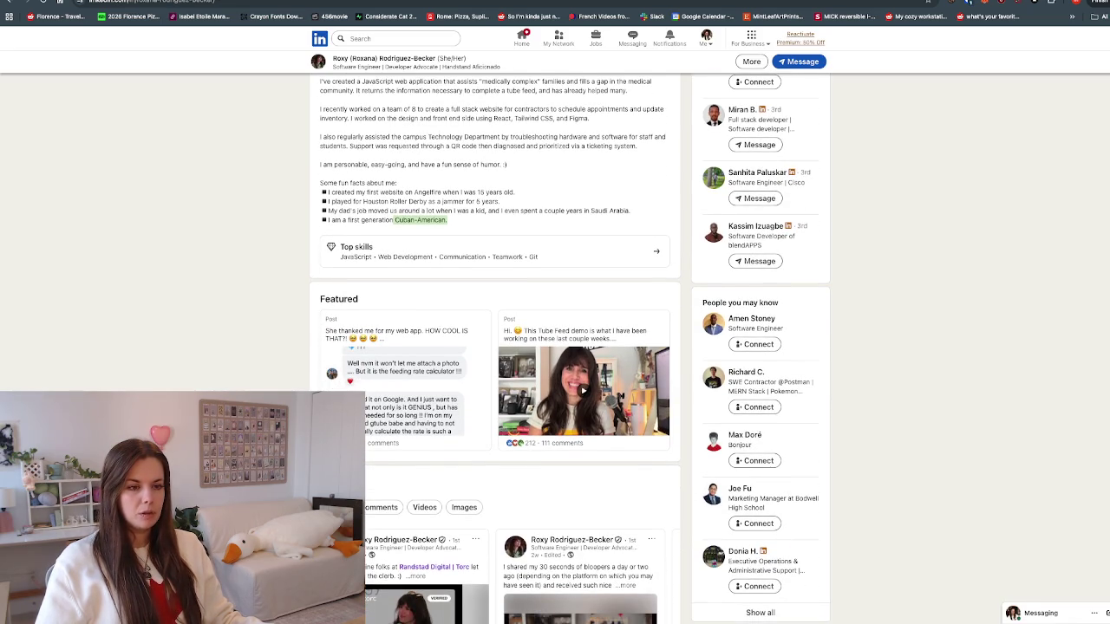
pyautogui.scroll(-1, 569, 346)
pyautogui.scroll(-3, 569, 347)
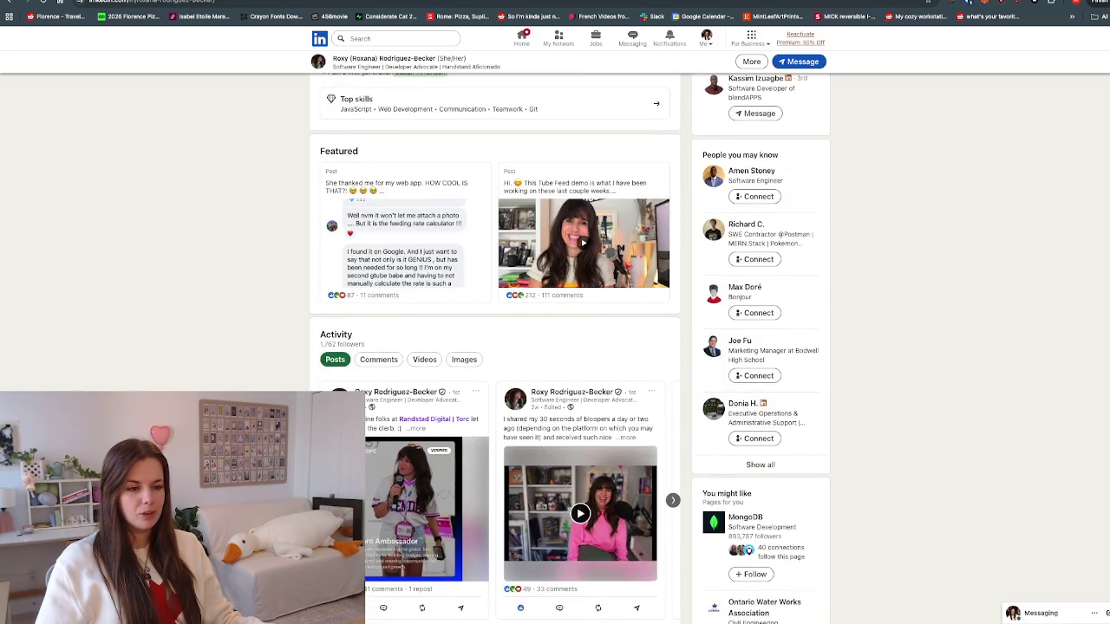
pyautogui.scroll(-2, 570, 346)
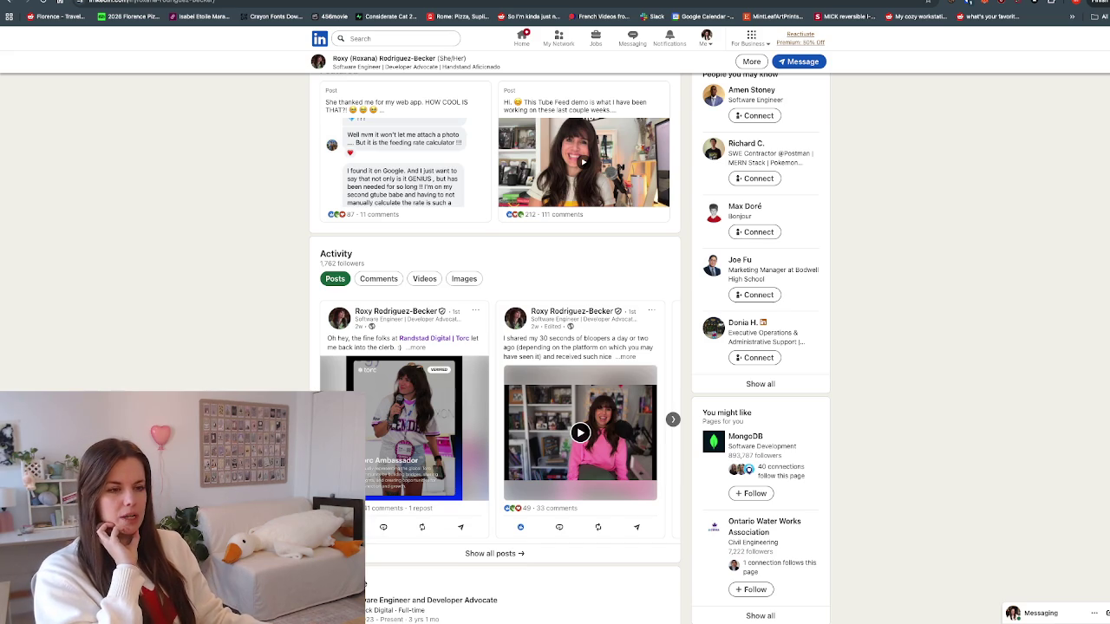
pyautogui.scroll(-1, 494, 347)
pyautogui.scroll(-3, 494, 347)
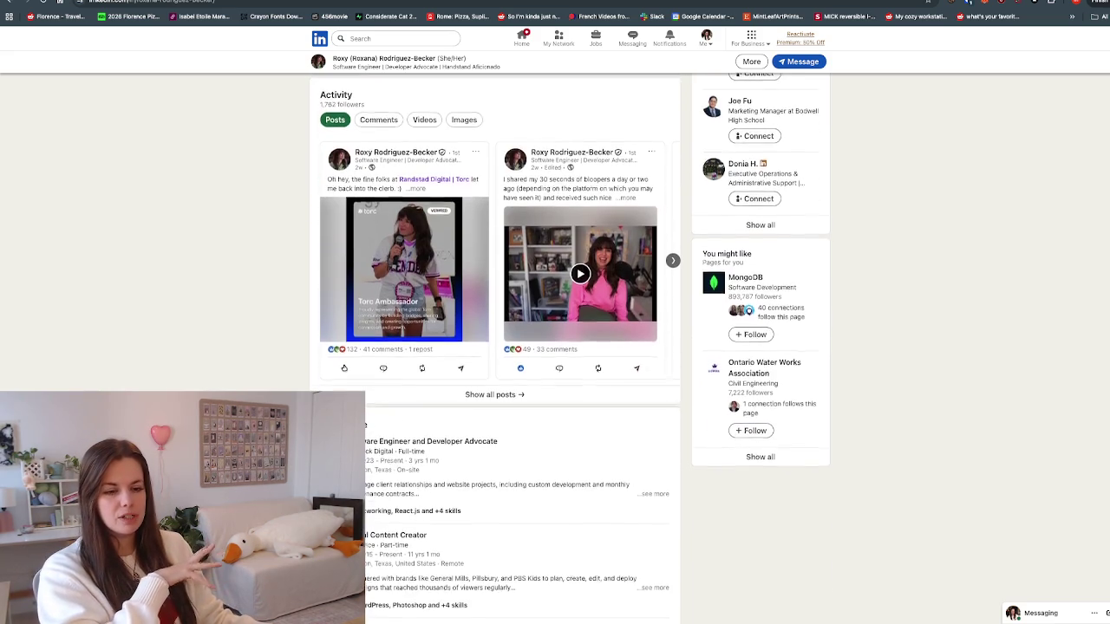
pyautogui.scroll(-1, 495, 347)
pyautogui.scroll(-1, 494, 347)
pyautogui.scroll(-1, 495, 347)
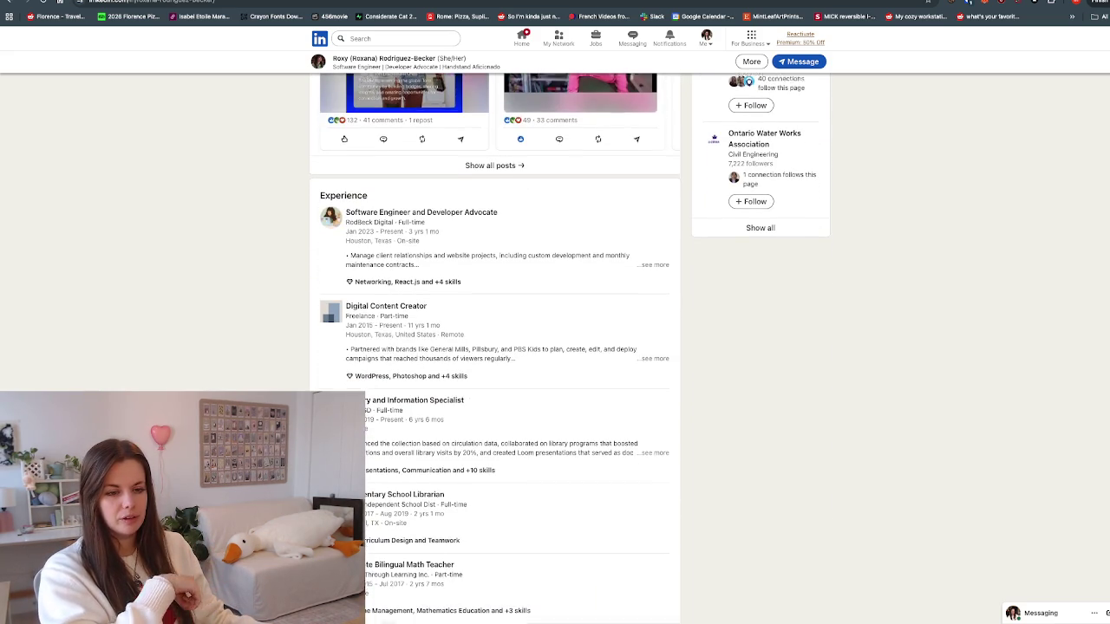
pyautogui.scroll(-1, 494, 347)
pyautogui.scroll(-2, 494, 347)
pyautogui.scroll(-1, 494, 347)
pyautogui.scroll(-1, 494, 347)
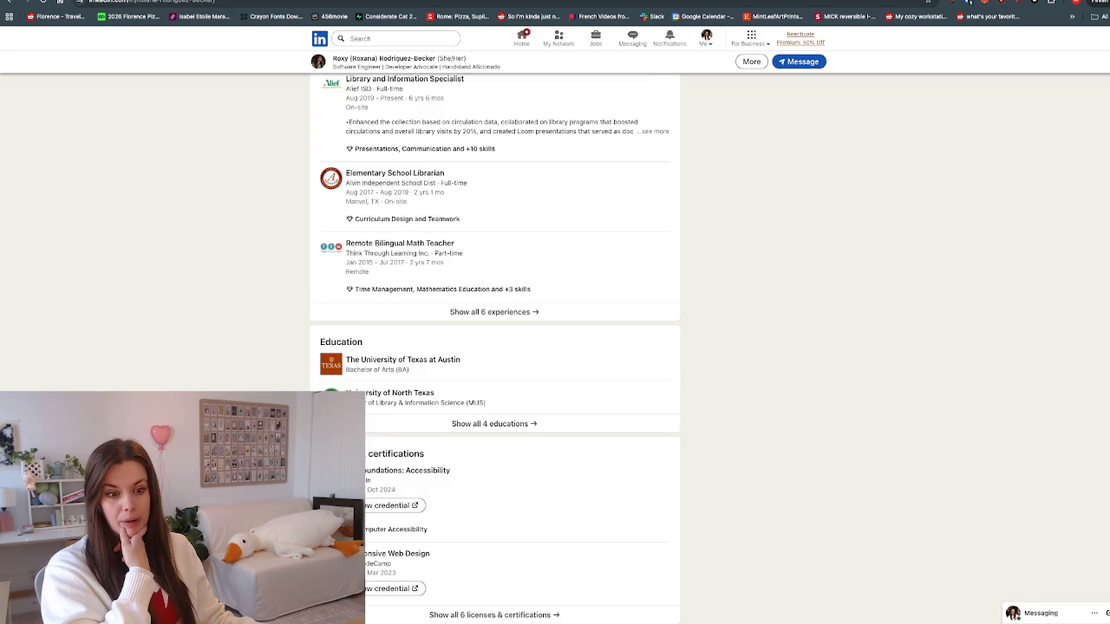
pyautogui.scroll(-2, 494, 347)
pyautogui.scroll(-1, 495, 347)
pyautogui.scroll(-1, 495, 347)
pyautogui.scroll(-2, 494, 347)
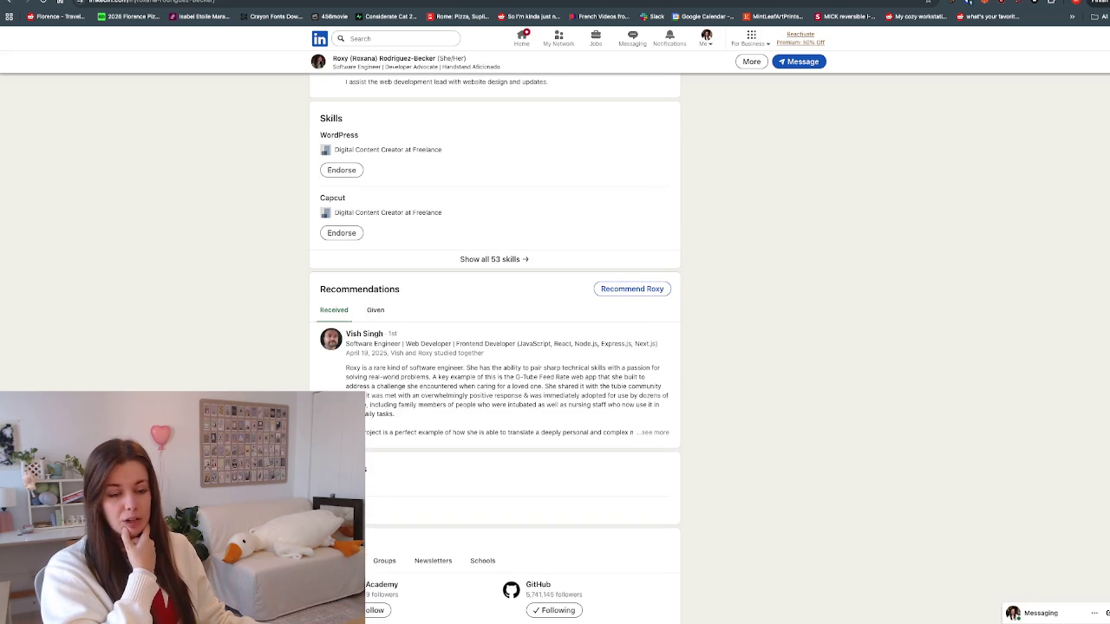
# Step: Compare given and received recommendations, then open the full list of followed companies
pyautogui.click(375, 309)
pyautogui.click(334, 310)
pyautogui.scroll(-2, 334, 310)
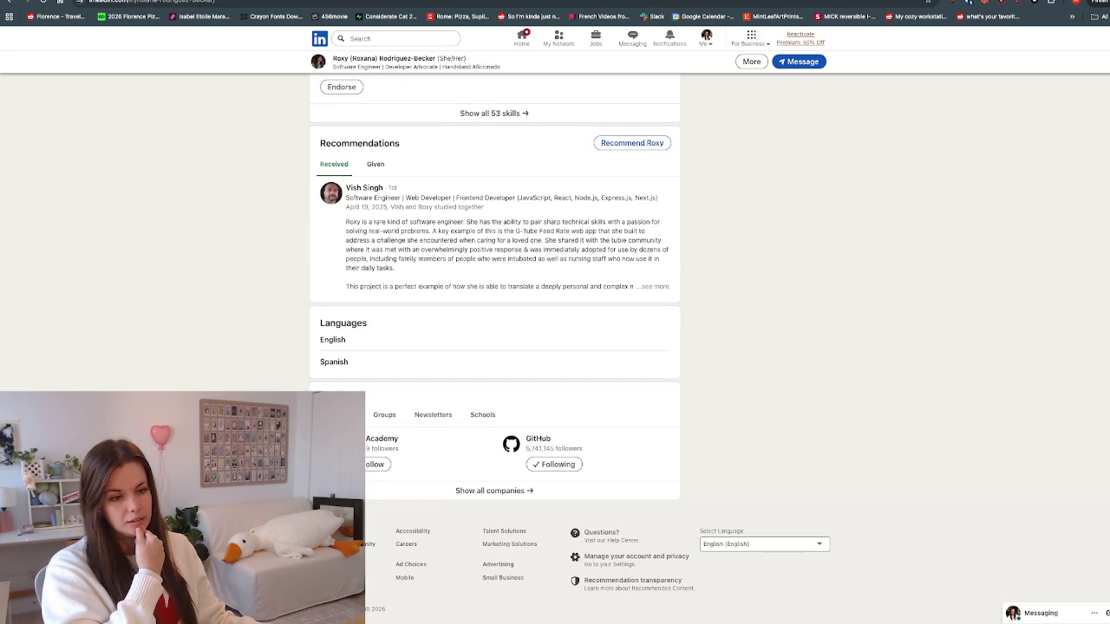
pyautogui.click(494, 490)
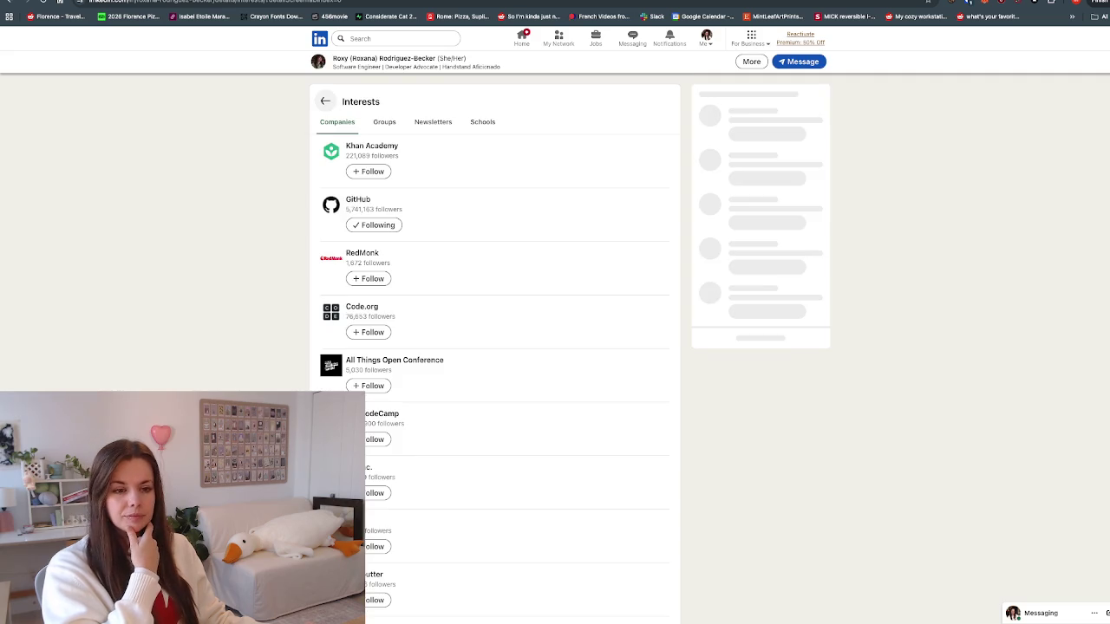
# Step: Scroll through the full Interests list of followed companies
pyautogui.scroll(-1, 494, 346)
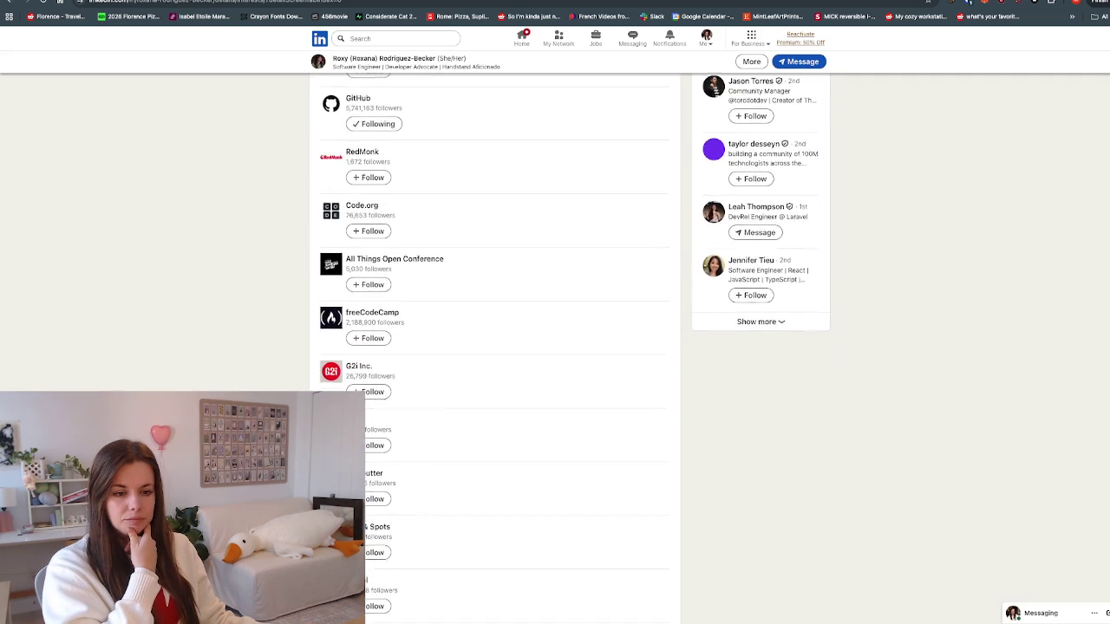
pyautogui.scroll(-1, 494, 347)
pyautogui.scroll(-1, 494, 347)
pyautogui.scroll(-1, 494, 347)
pyautogui.scroll(-2, 494, 347)
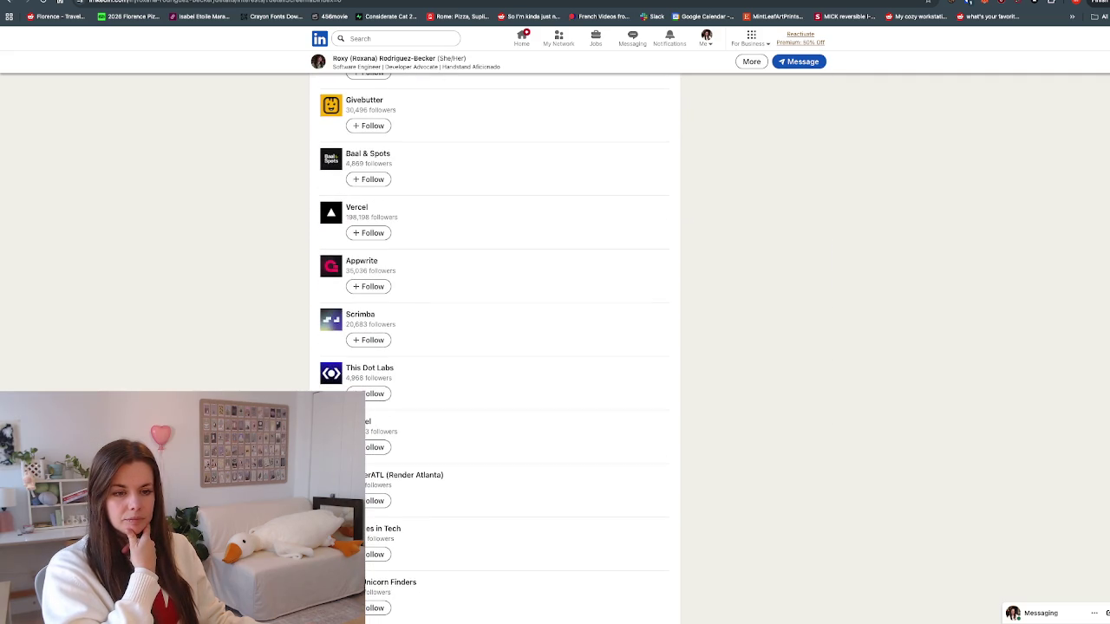
pyautogui.scroll(-1, 494, 347)
pyautogui.scroll(-1, 495, 347)
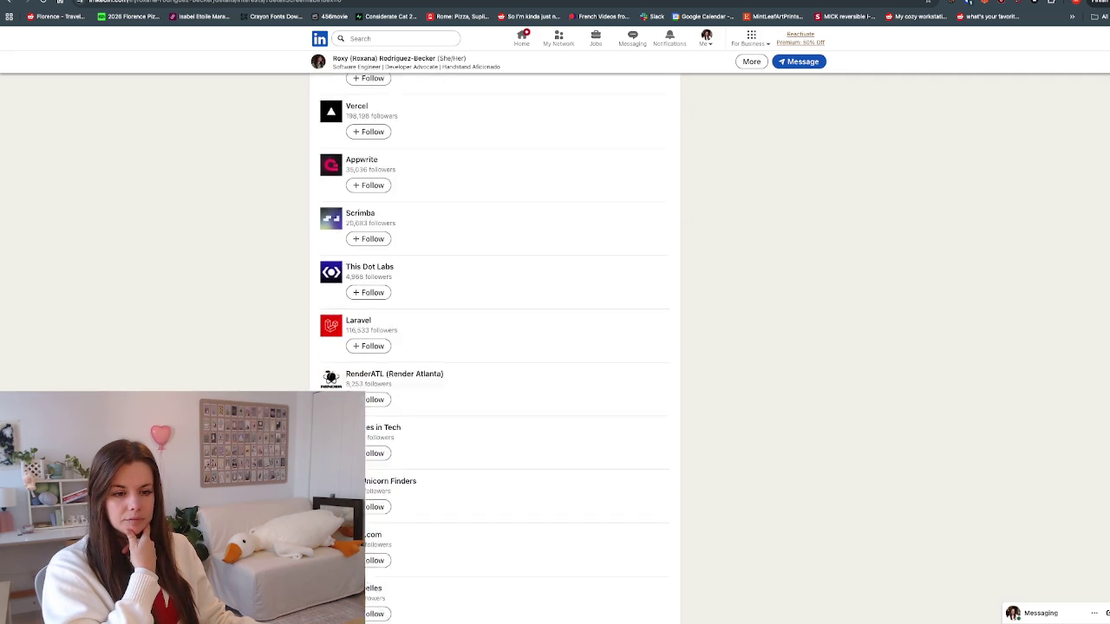
pyautogui.scroll(-1, 494, 347)
pyautogui.scroll(-1, 494, 347)
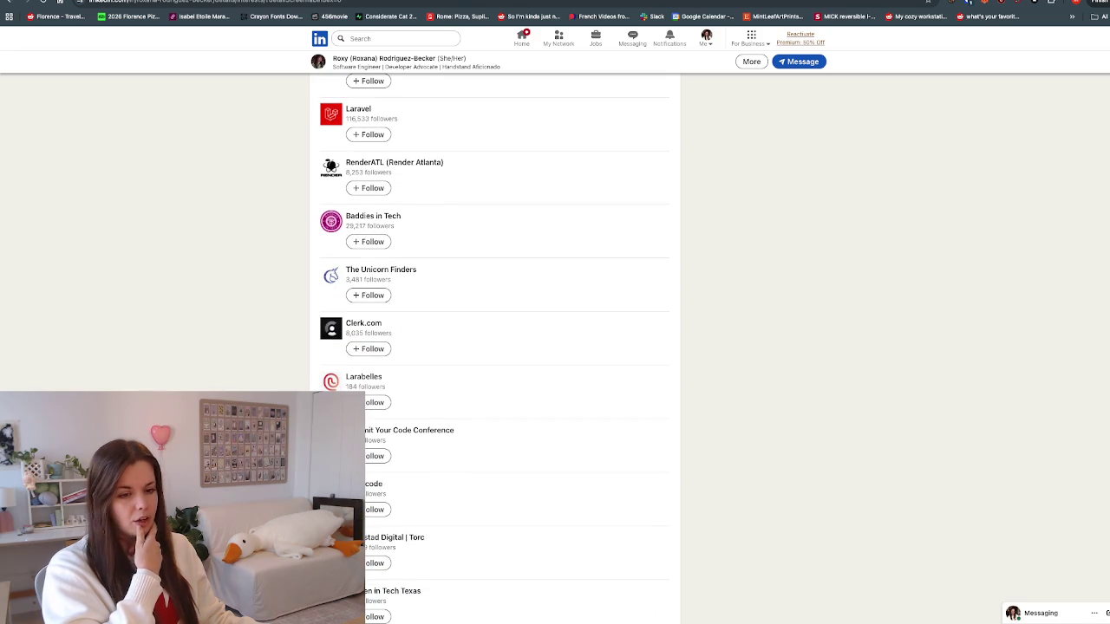
pyautogui.scroll(-1, 494, 347)
pyautogui.scroll(-1, 495, 347)
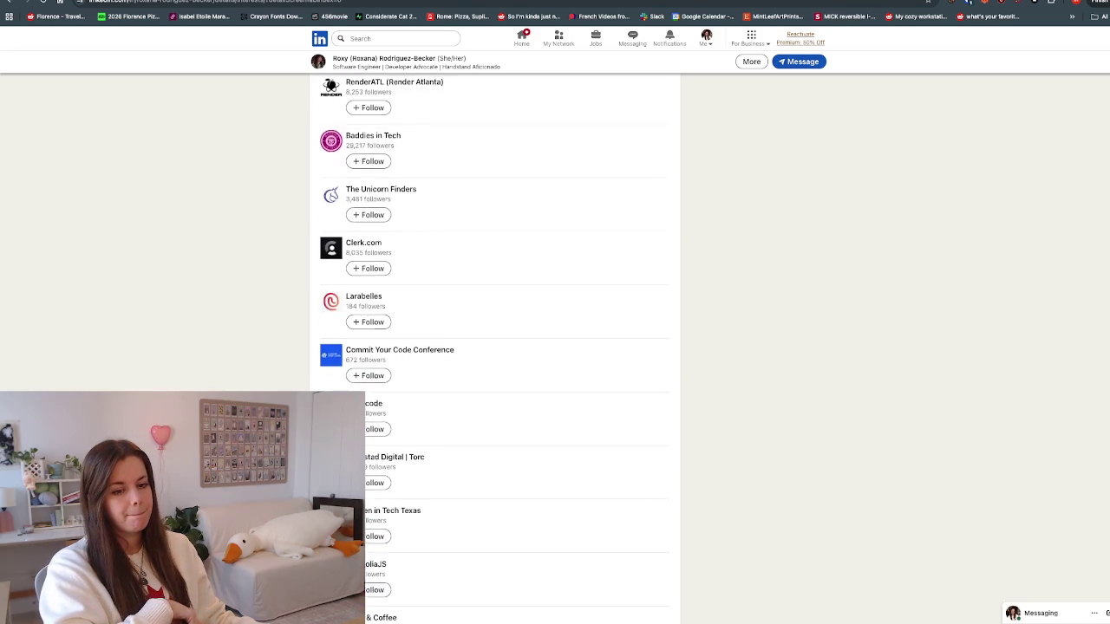
pyautogui.scroll(-2, 494, 347)
pyautogui.scroll(-1, 494, 347)
pyautogui.scroll(4, 495, 347)
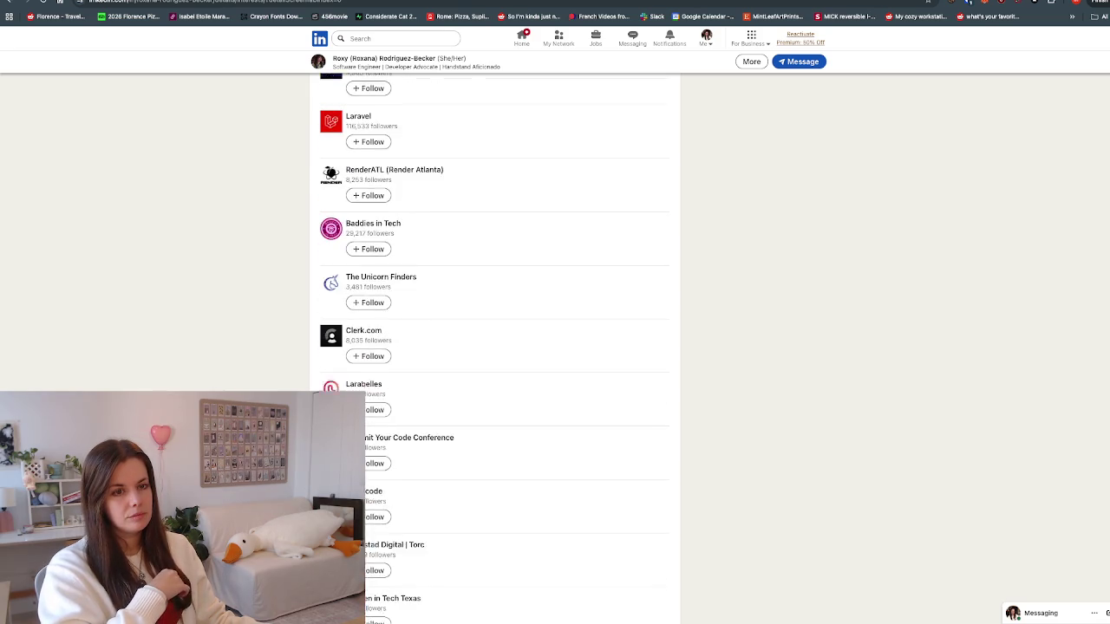
pyautogui.scroll(3, 494, 347)
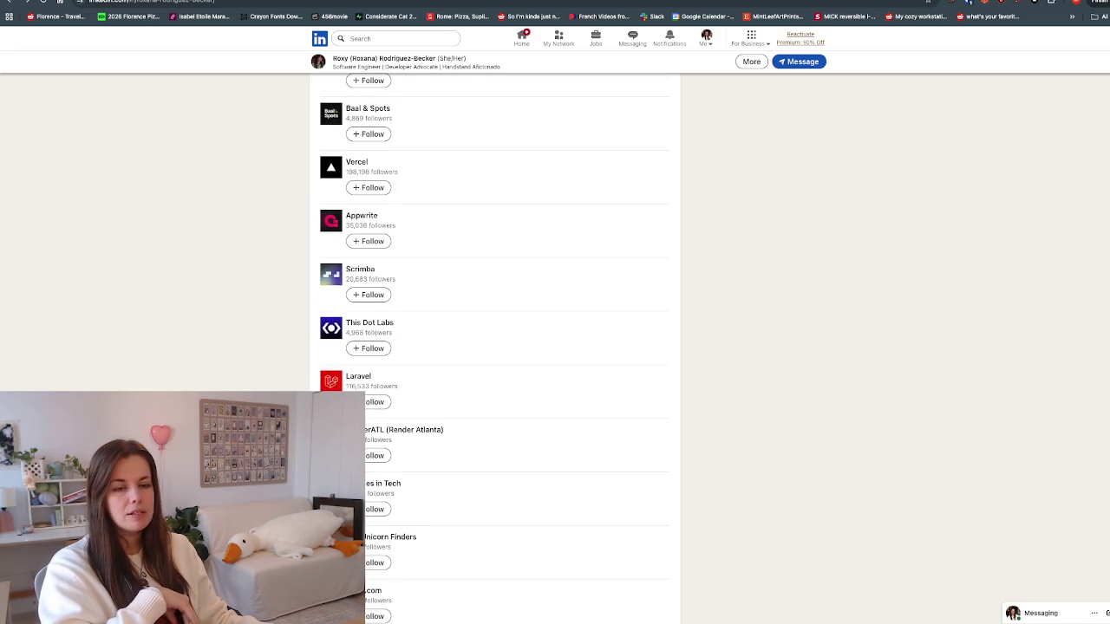
# Step: Return to the main profile and open the mutual connections list
pyautogui.hotkey('alt', 'Left')
pyautogui.scroll(3, 494, 347)
pyautogui.scroll(8, 494, 347)
pyautogui.scroll(5, 494, 347)
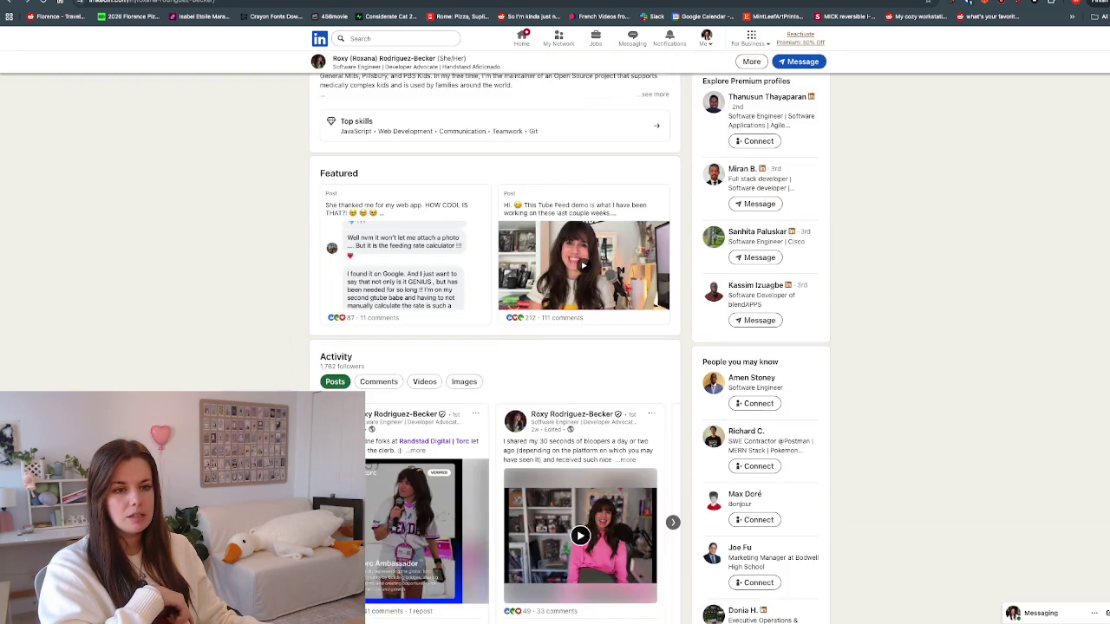
pyautogui.scroll(5, 495, 347)
pyautogui.scroll(1, 494, 347)
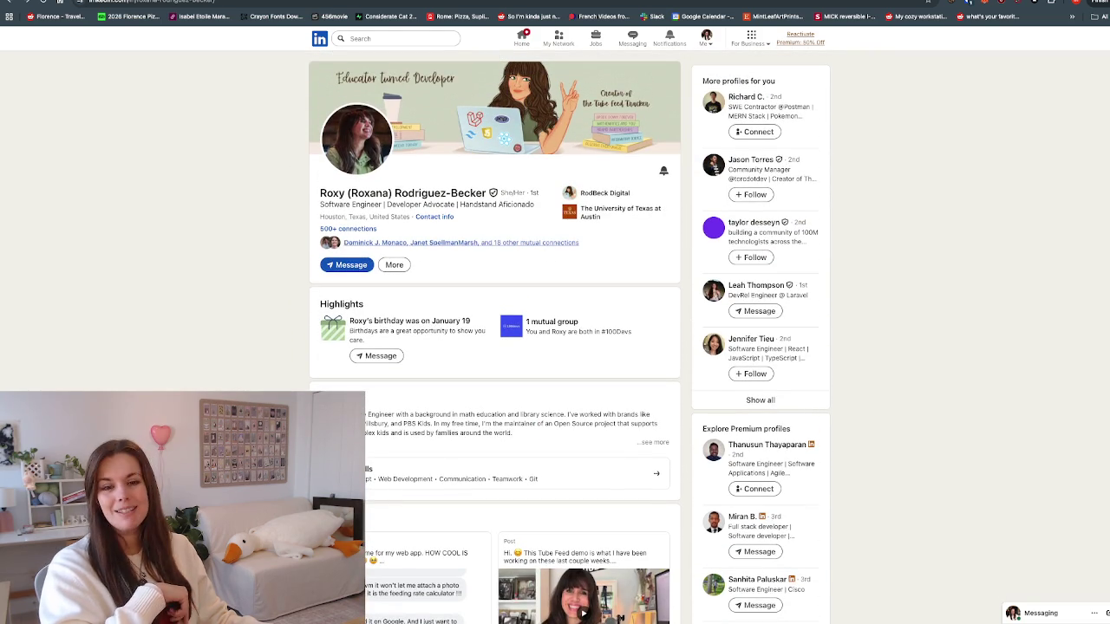
pyautogui.click(520, 243)
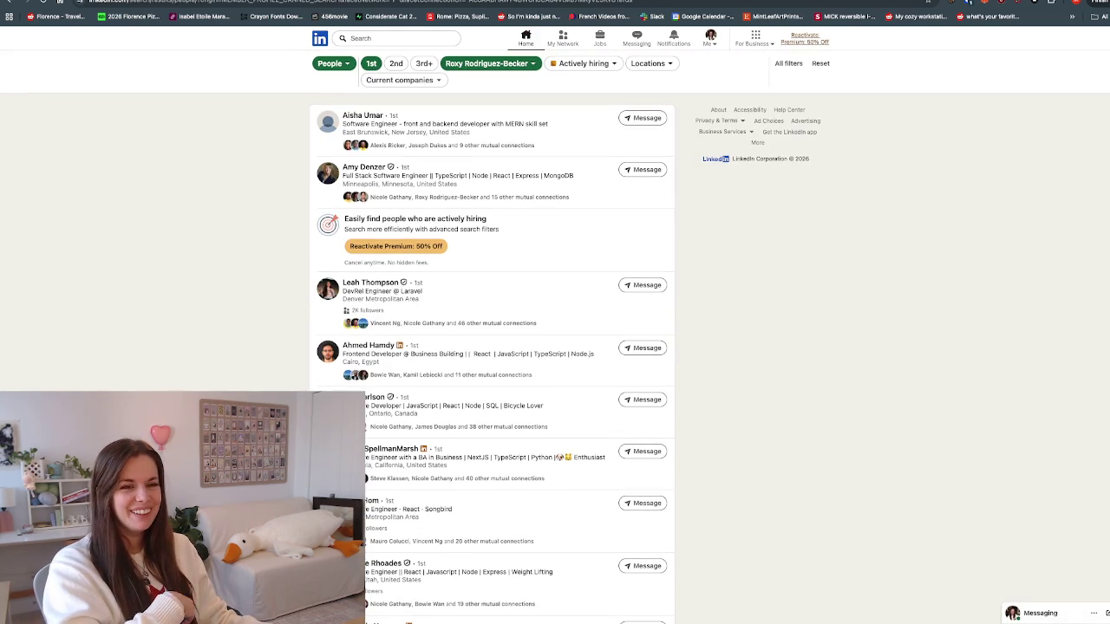
# Step: Browse the mutual connections results, then return to her profile page
pyautogui.scroll(-1, 492, 347)
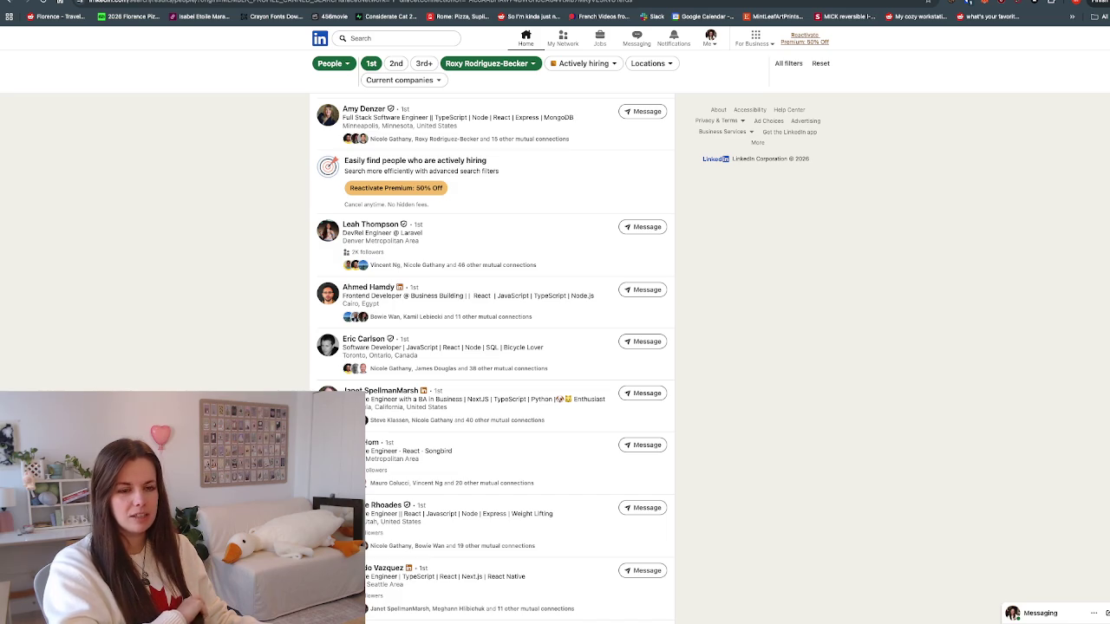
pyautogui.scroll(-1, 492, 347)
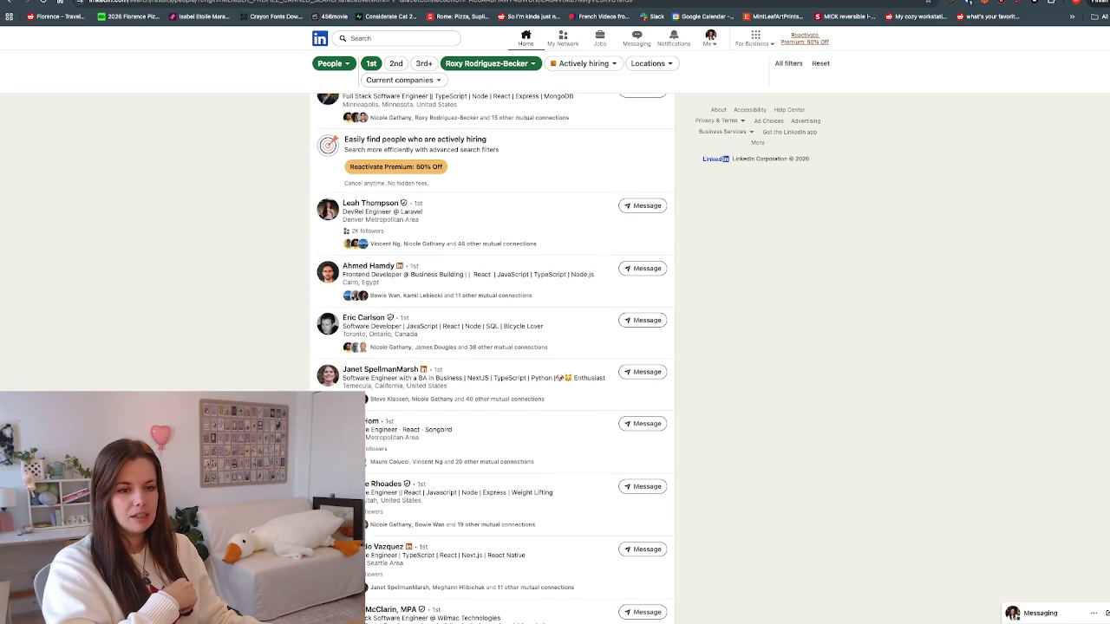
pyautogui.scroll(-1, 492, 347)
pyautogui.scroll(-1, 492, 347)
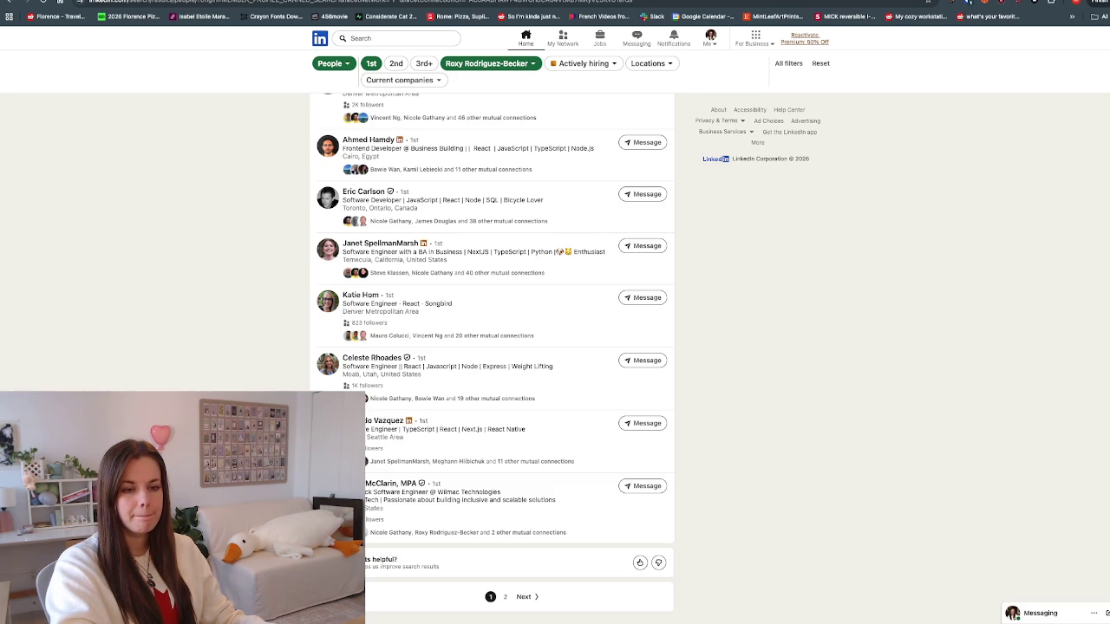
pyautogui.scroll(3, 492, 346)
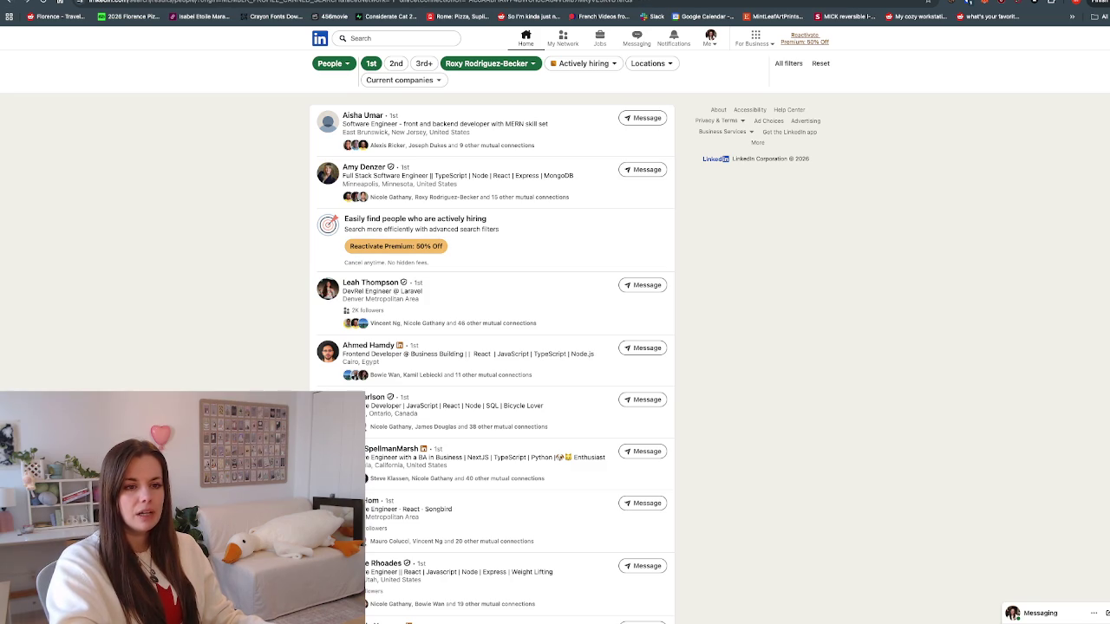
pyautogui.click(11, 3)
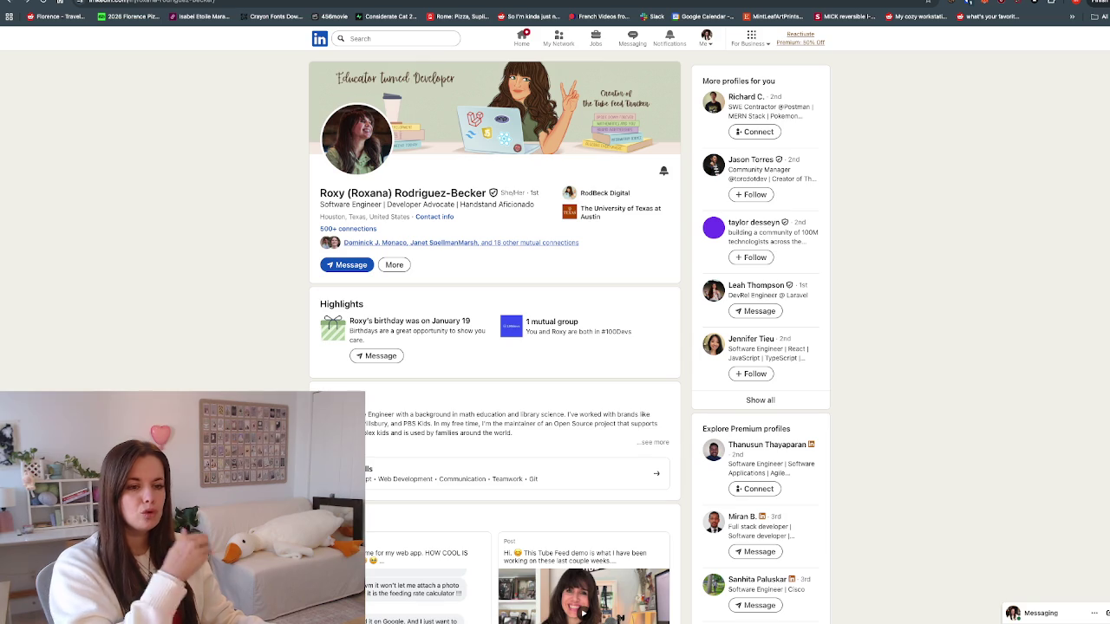
# Step: View her LinkedIn contact info, then close the dialog
pyautogui.click(434, 217)
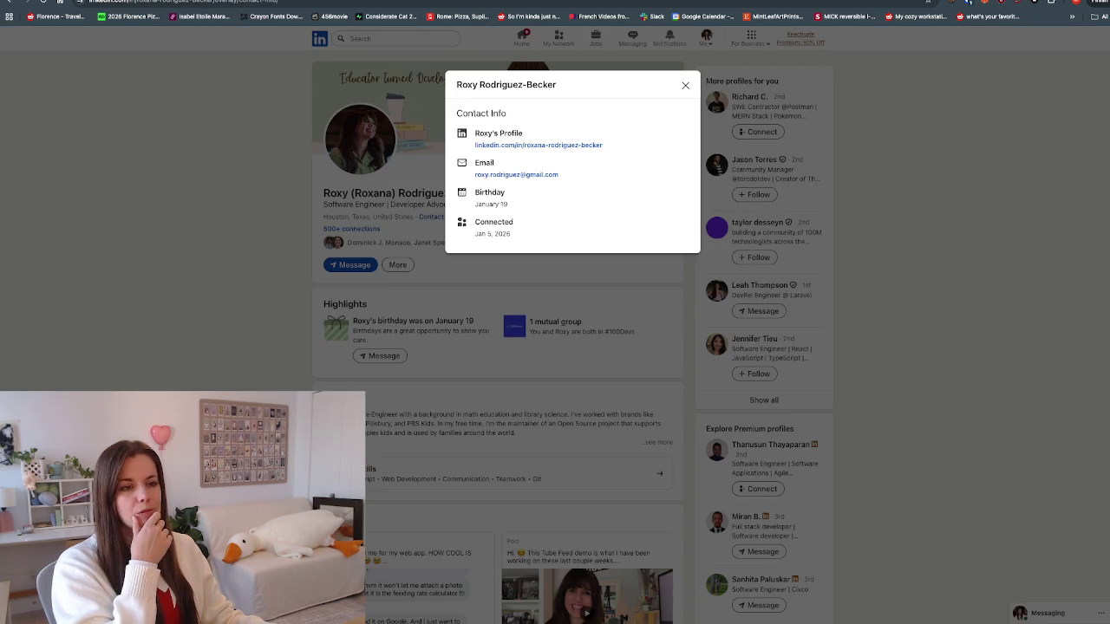
pyautogui.press('Escape')
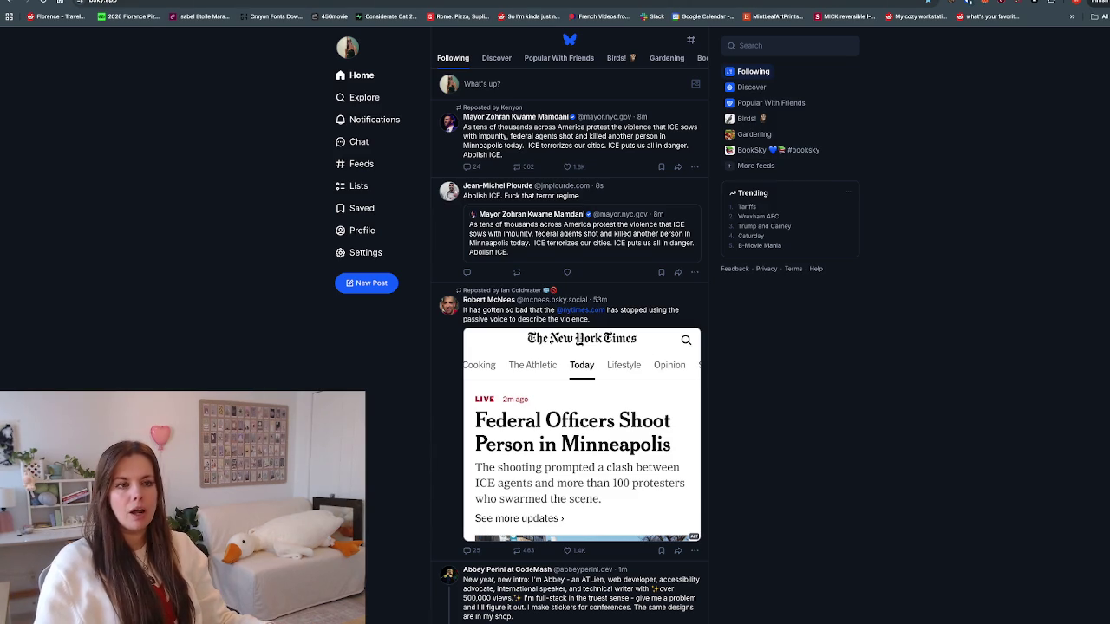
# Step: Open Twitch's live channel page in a new tab, then close tabs through Bluesky to X
pyautogui.hotkey('ctrl', 't')
pyautogui.write('twitch')
pyautogui.press('Return')
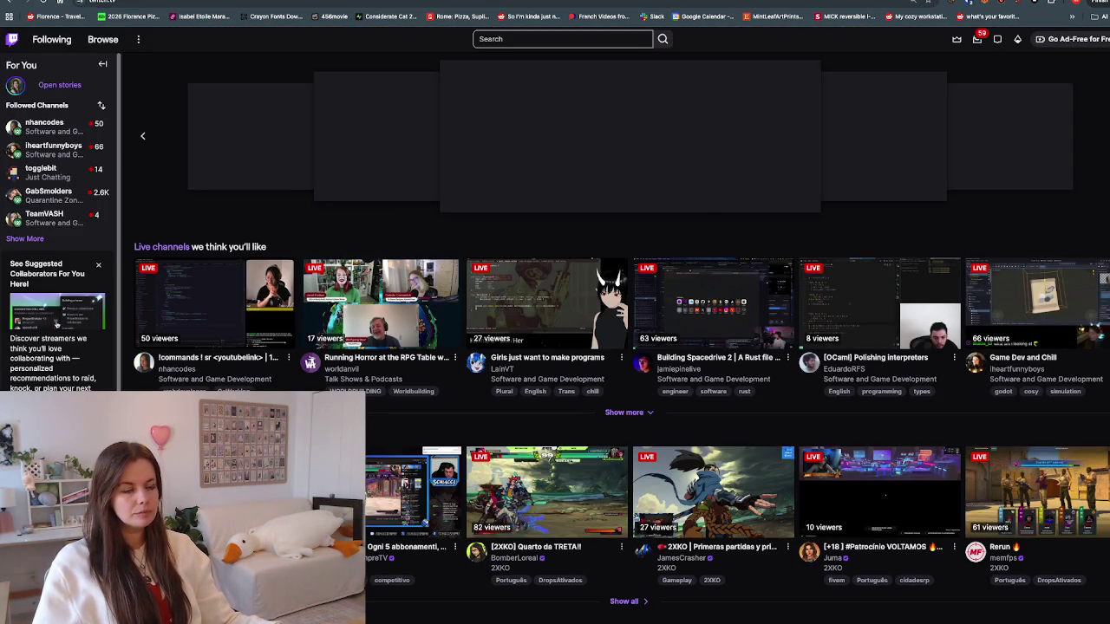
pyautogui.click(1106, 39)
pyautogui.click(1071, 93)
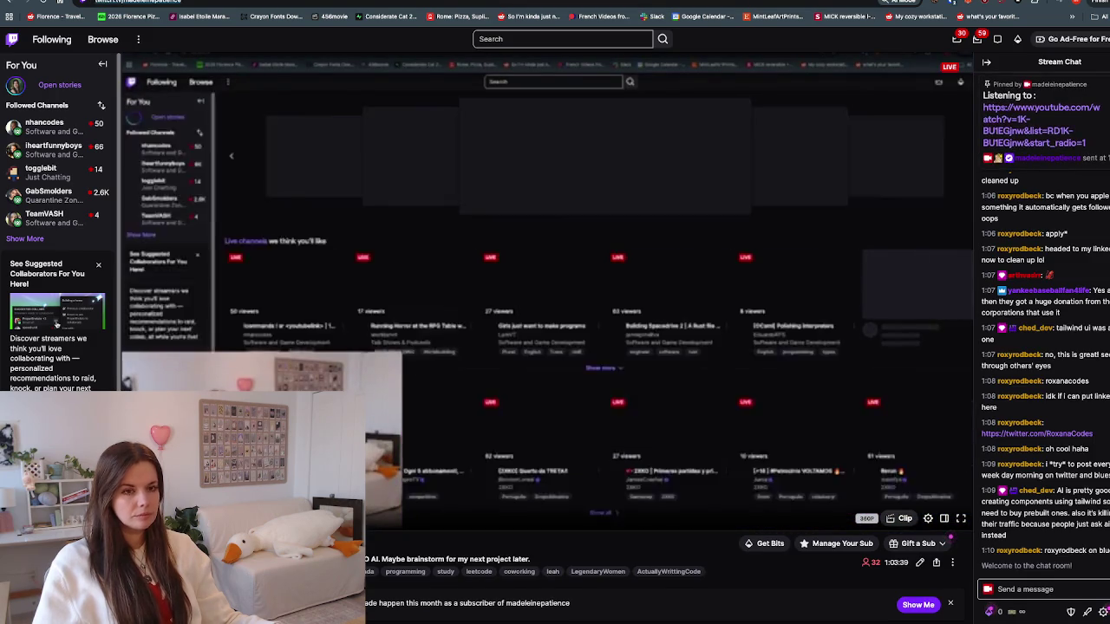
pyautogui.hotkey('ctrl', 'w')
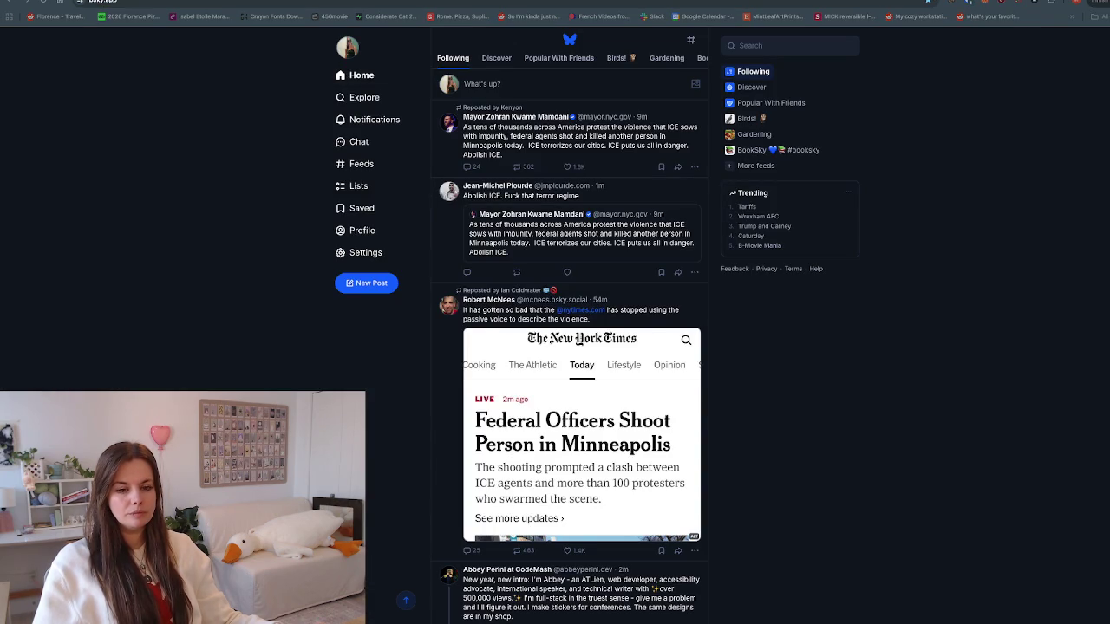
pyautogui.hotkey('ctrl', 'w')
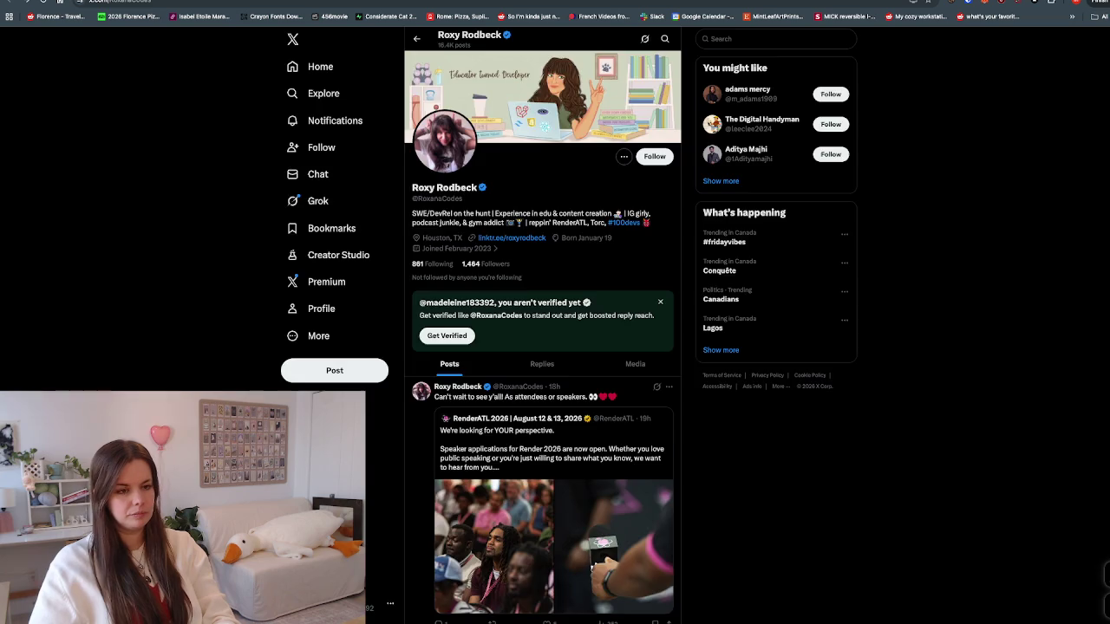
# Step: Zoom in and read the X profile bio, then start a new 'She li…' bullet in Substack
pyautogui.hotkey('ctrl', '=')
pyautogui.hotkey('ctrl', '=')
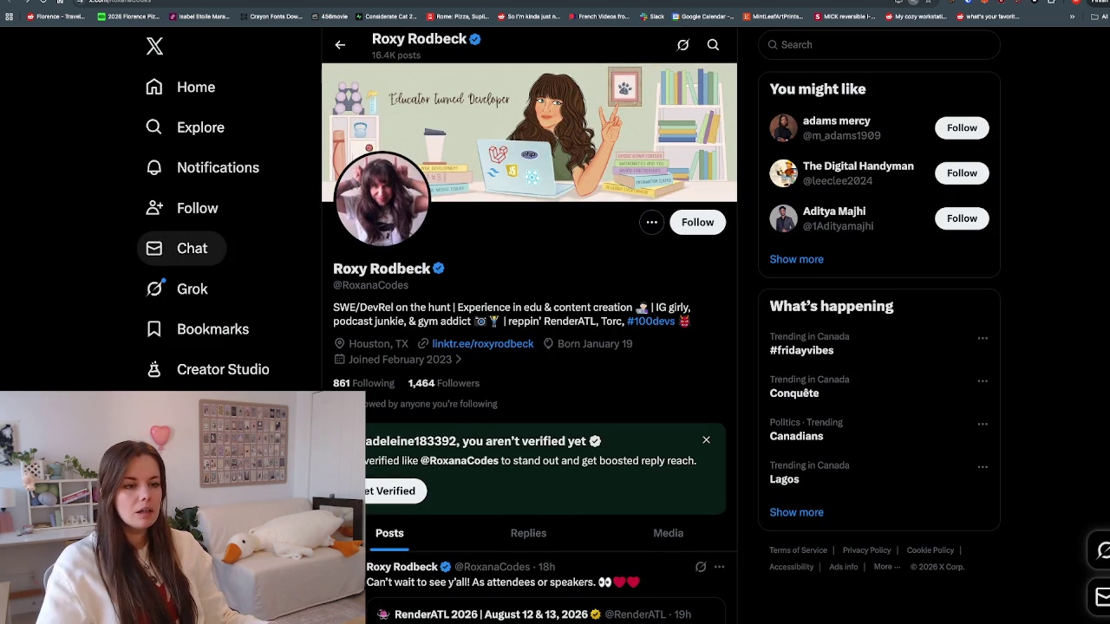
pyautogui.scroll(-1, 529, 330)
pyautogui.scroll(-1, 529, 329)
pyautogui.scroll(-1, 192, 248)
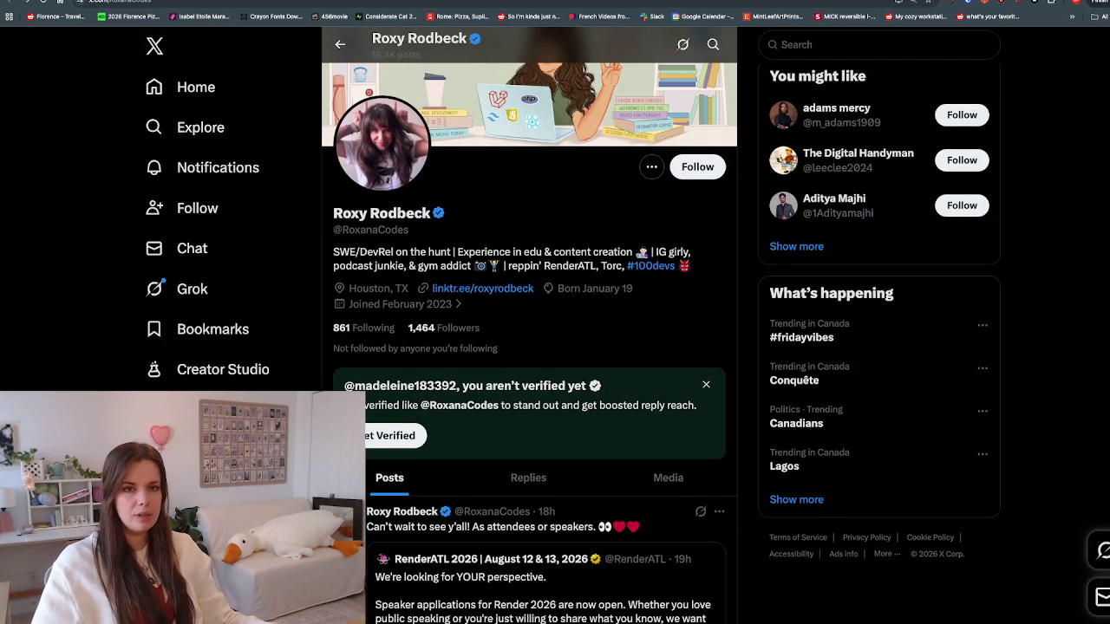
pyautogui.press('Return')
pyautogui.write('S')
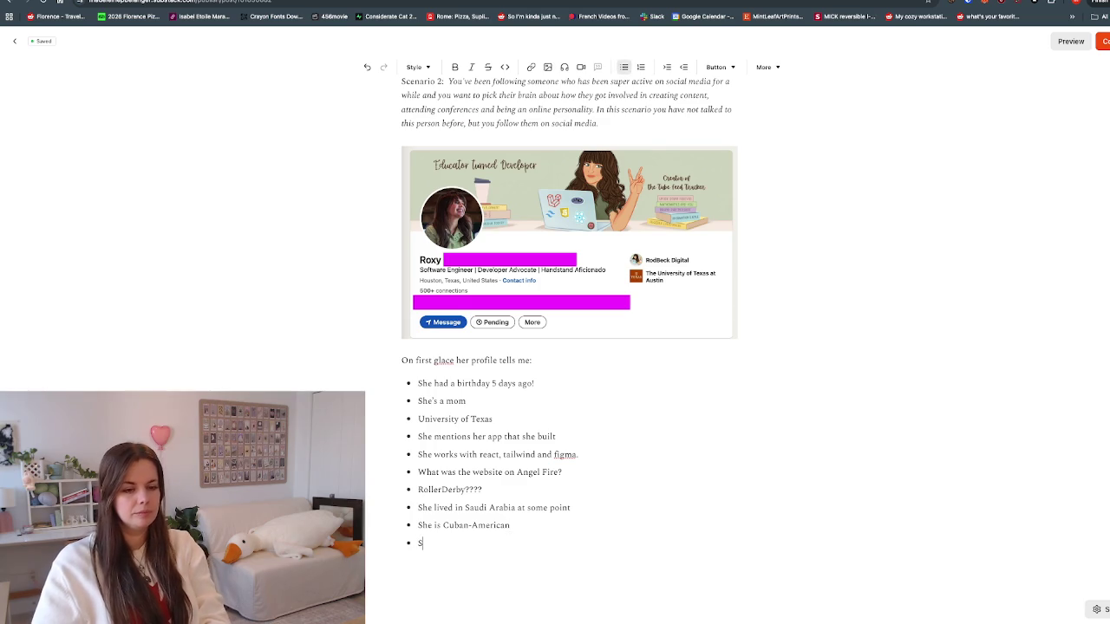
pyautogui.write('he li')
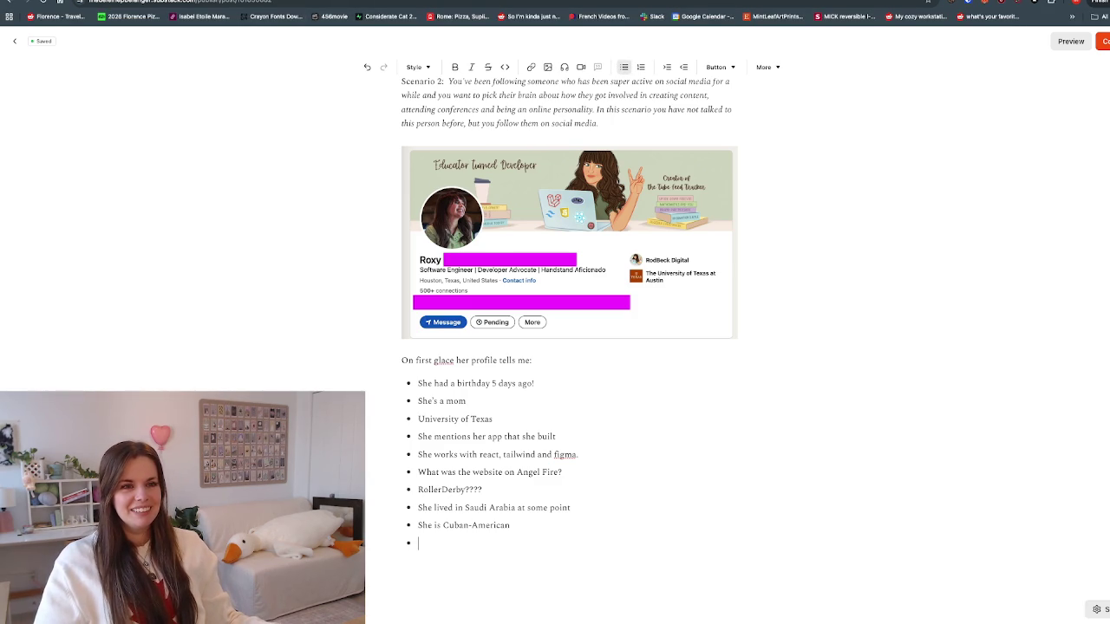
# Step: Look over the observations list, then switch to the Bluesky home feed
pyautogui.hotkey('ctrl', 'Tab')
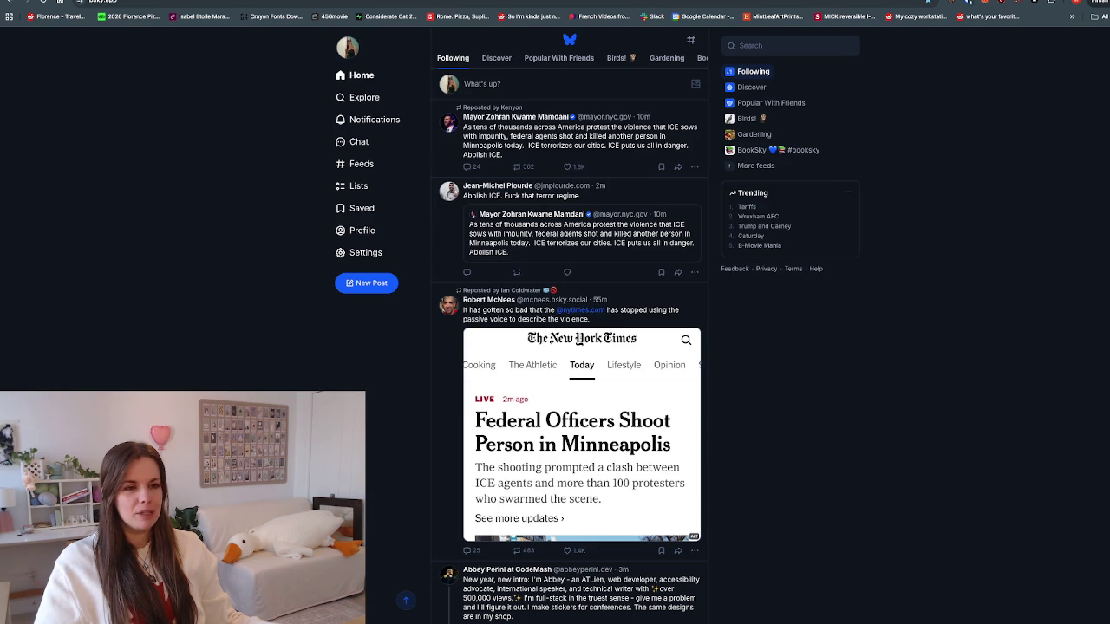
# Step: Go to your own Bluesky profile page from the account options
pyautogui.hotkey('ctrl', 'Tab')
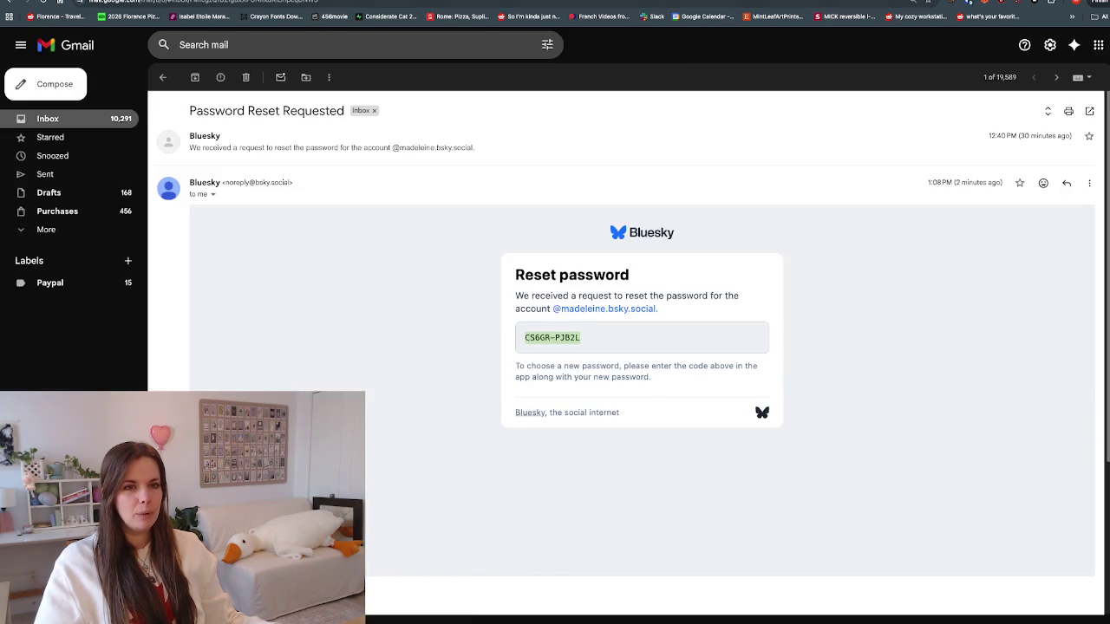
pyautogui.hotkey('ctrl', 'shift', 'Tab')
pyautogui.click(342, 48)
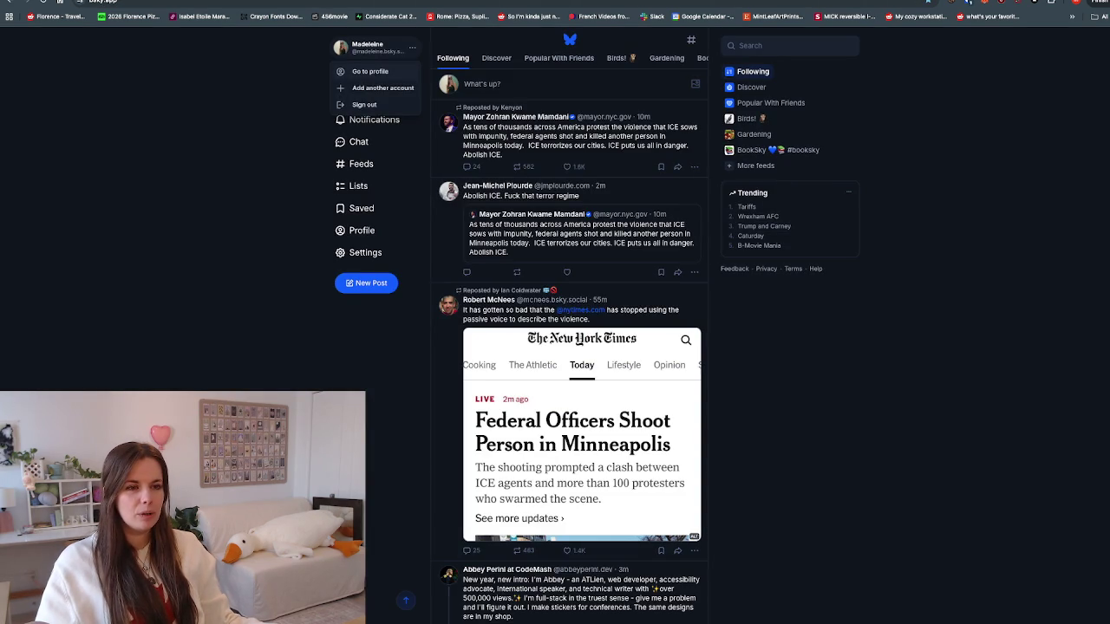
pyautogui.click(369, 71)
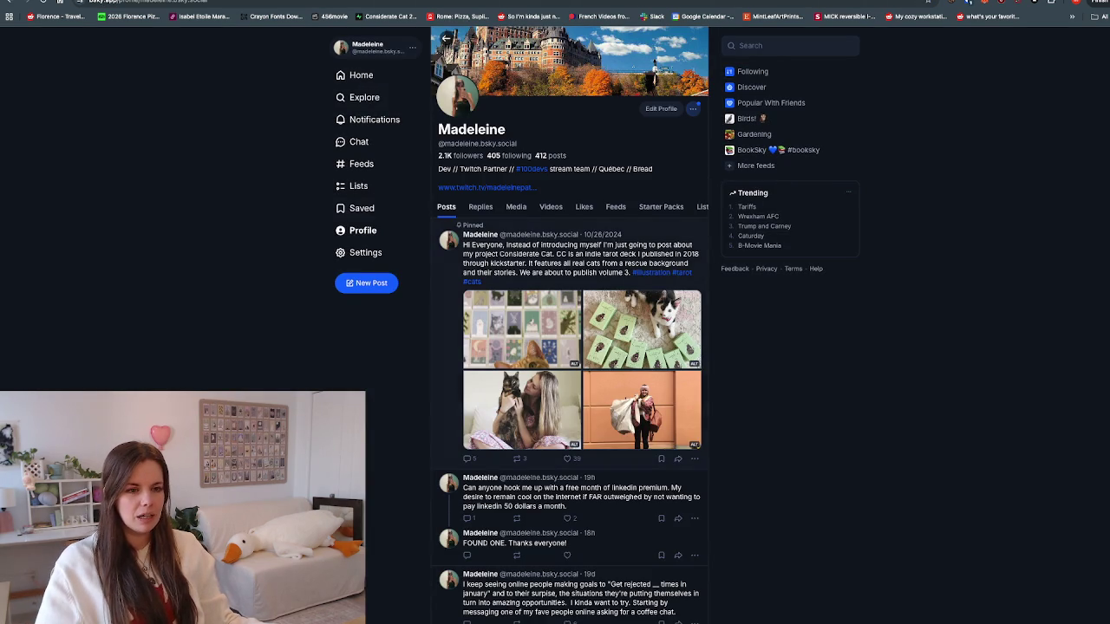
# Step: Publish a post with the Twitch link: 'We're live on twitch working on the coffee chat document!'
pyautogui.click(366, 282)
pyautogui.write('https://www.twitch.tv/madeleinepatience')
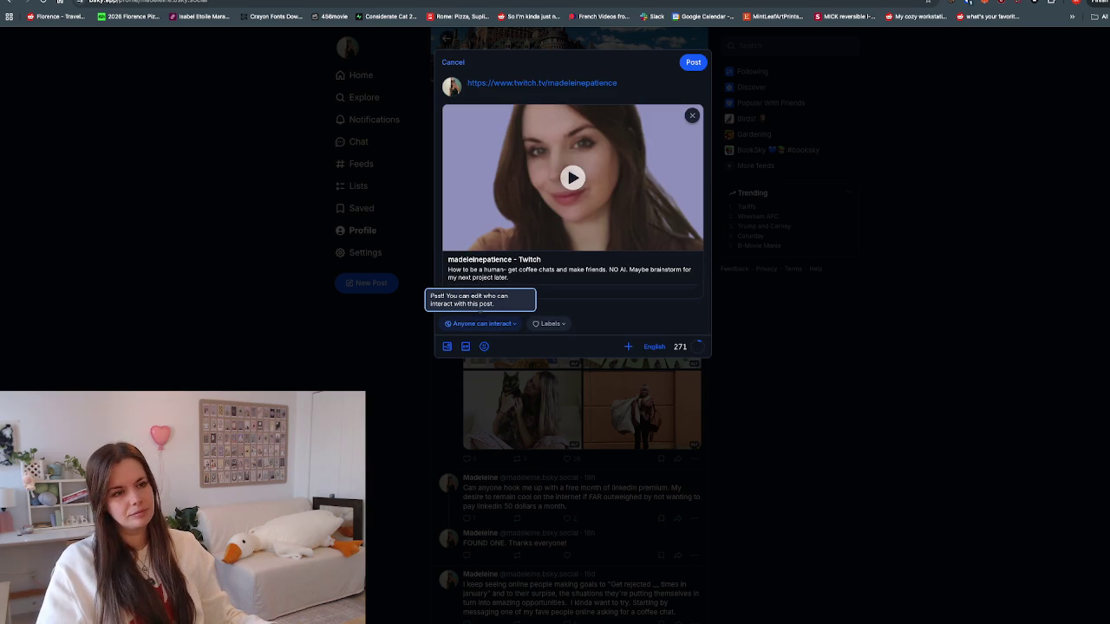
pyautogui.press('Return')
pyautogui.write("We're live on twit")
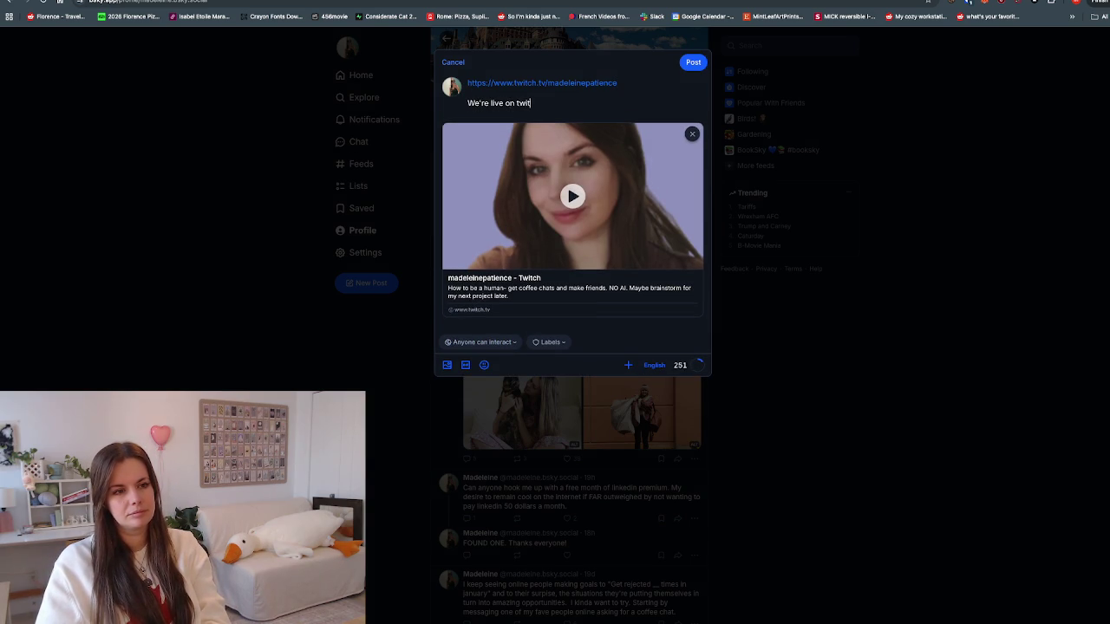
pyautogui.write('e cof')
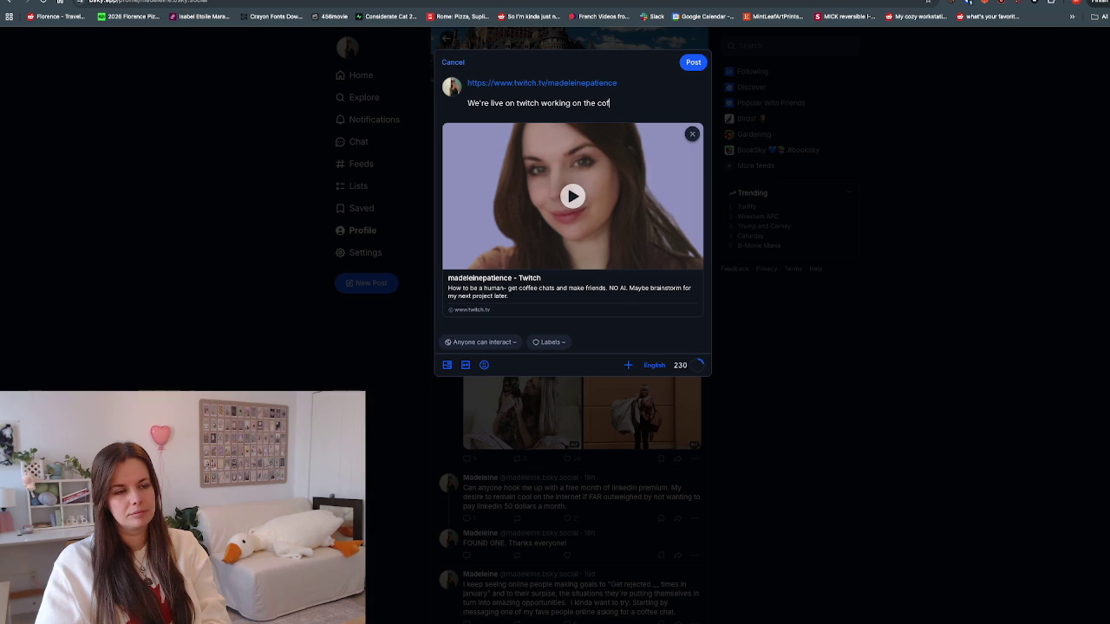
pyautogui.write('ent! Come say hi and hang')
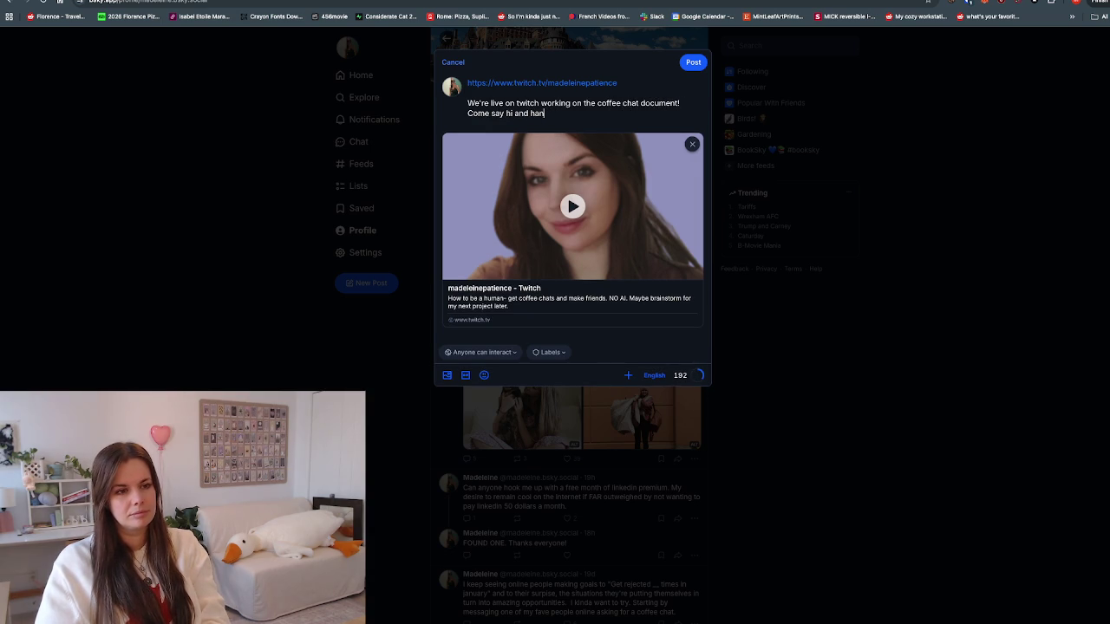
pyautogui.write('me coz')
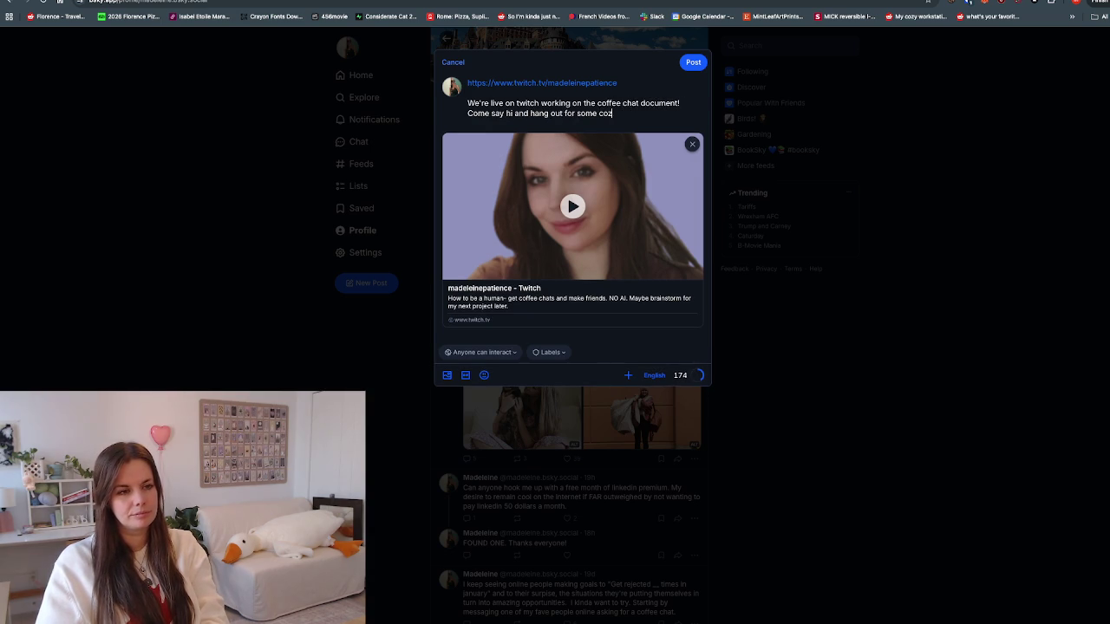
pyautogui.write('yness.')
pyautogui.press('Return')
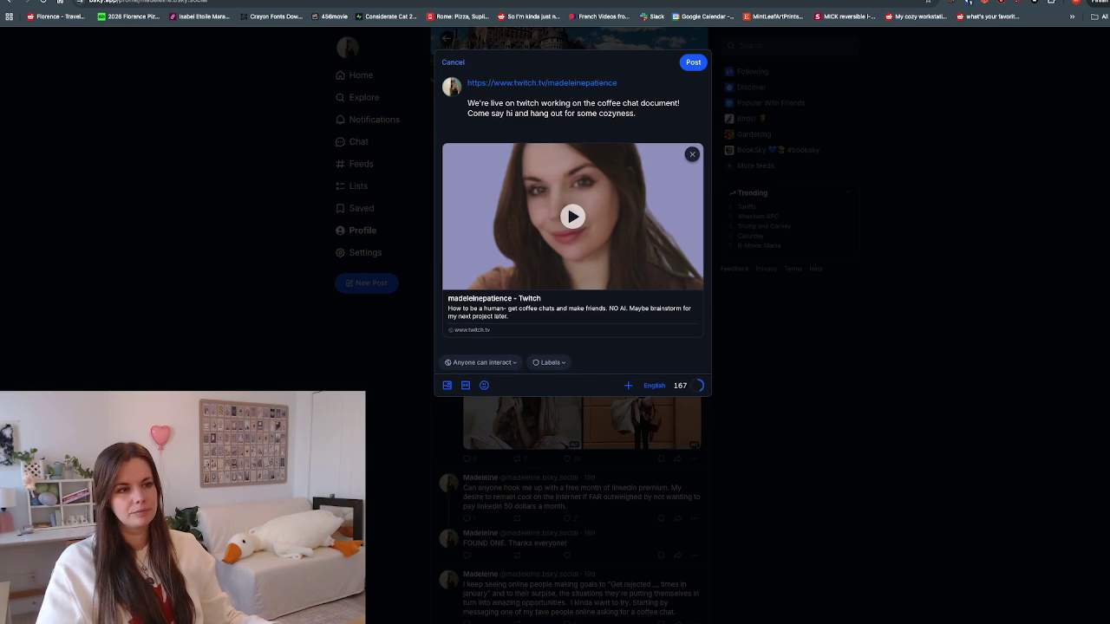
pyautogui.hotkey('ctrl', 'Return')
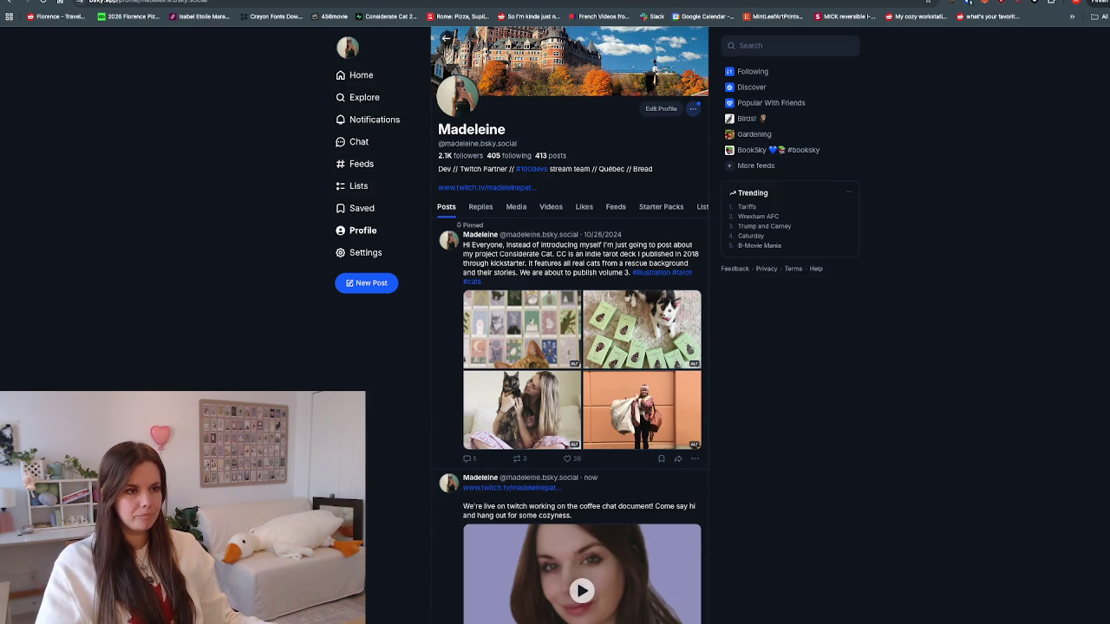
# Step: Search Bluesky for the developer, view her profile, then return to the Substack draft
pyautogui.write('roxyy')
pyautogui.press('BackSpace')
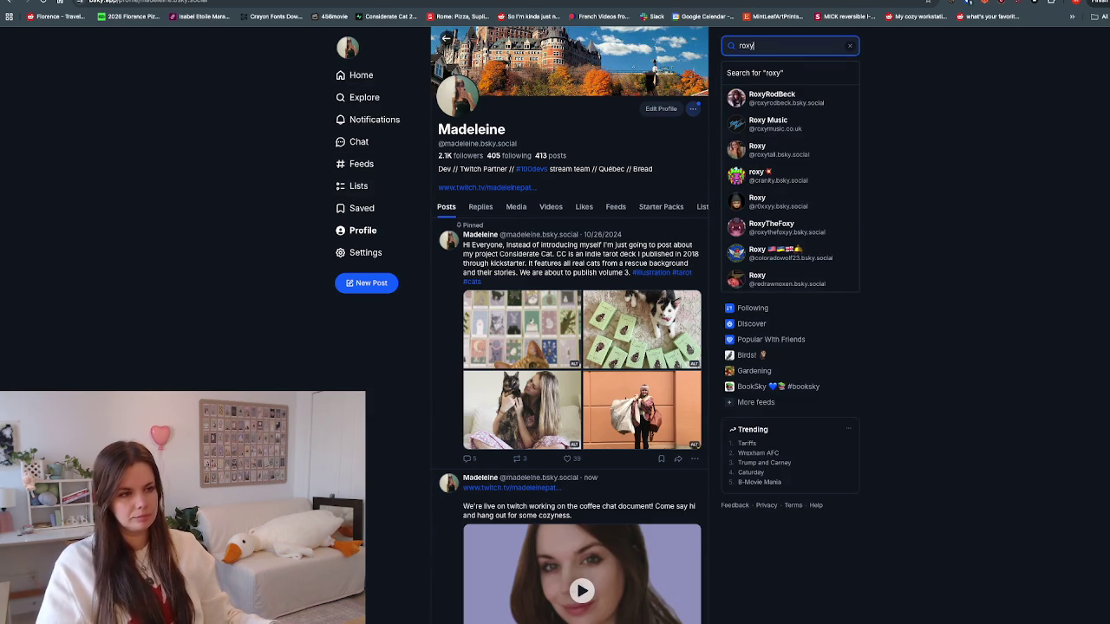
pyautogui.click(781, 98)
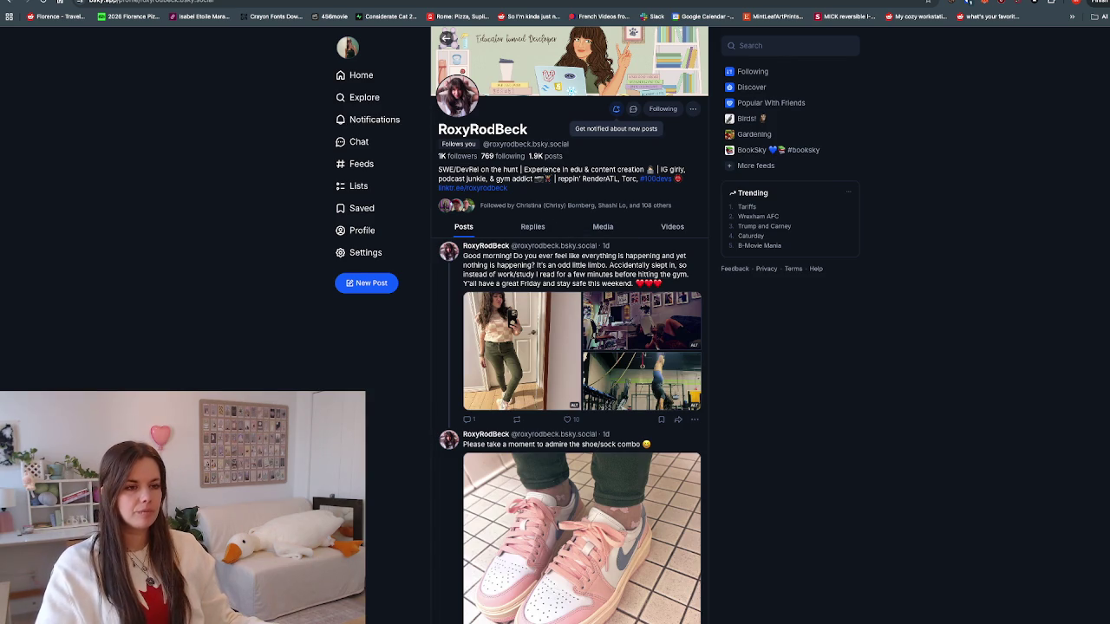
pyautogui.hotkey('ctrl', 'Tab')
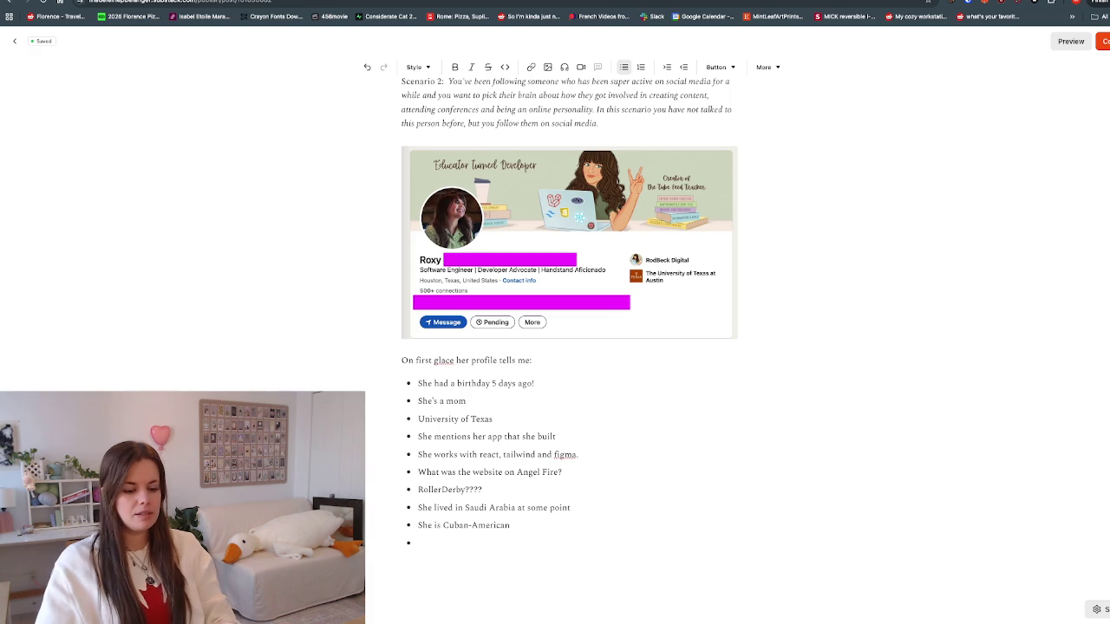
# Step: Add the bullet 'RenderATL ??? How was it.' below 'Podcast junkie' and start another empty bullet
pyautogui.write('like')
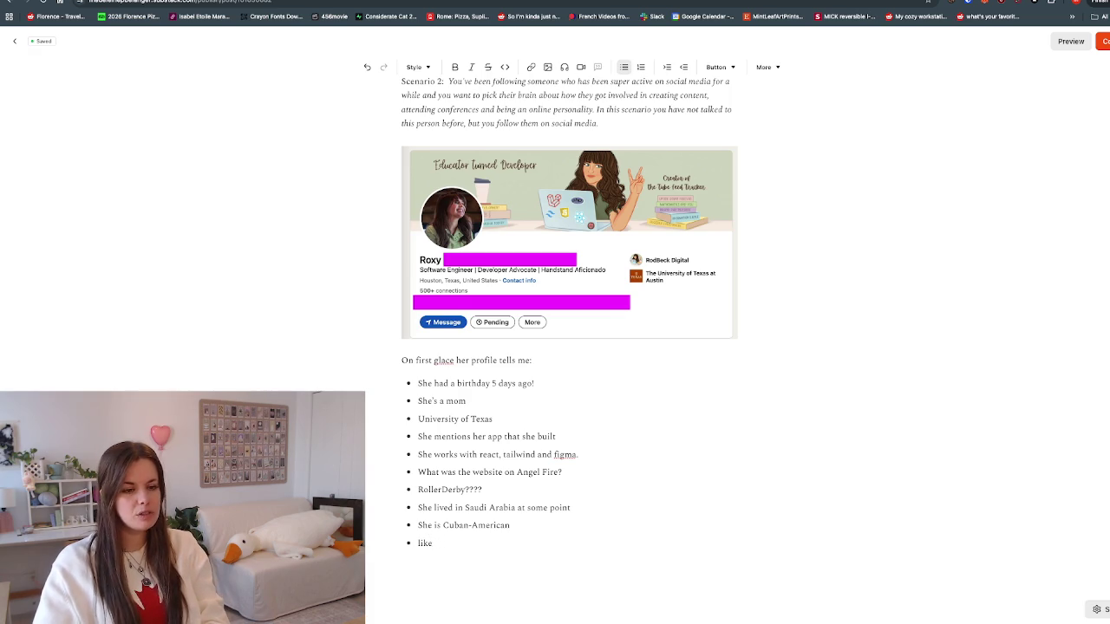
pyautogui.write('sW')
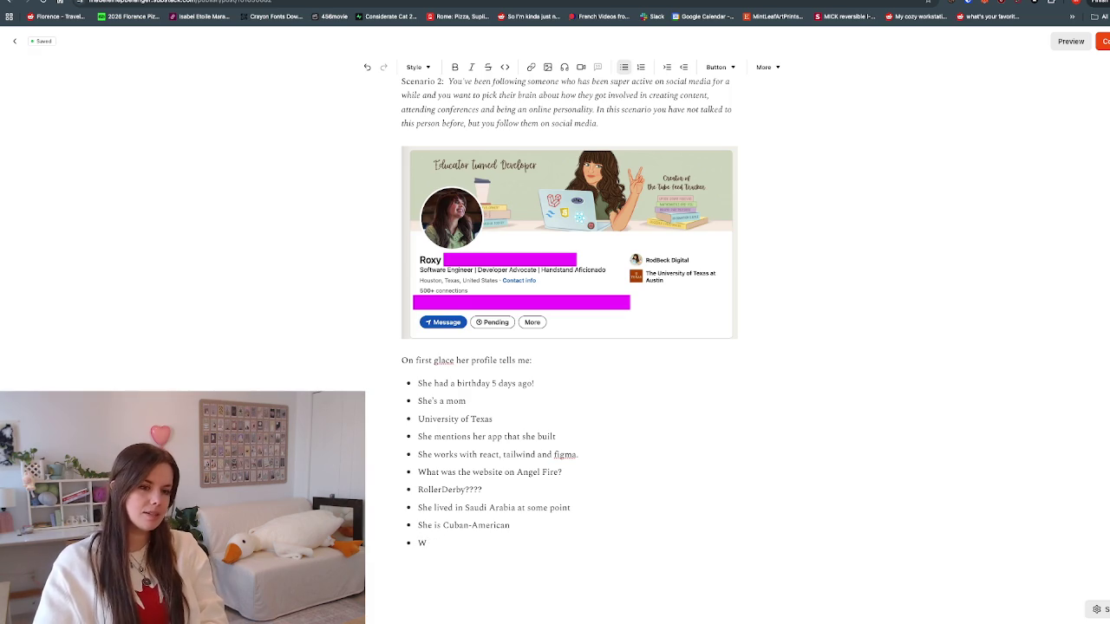
pyautogui.write('hat kind of pods')
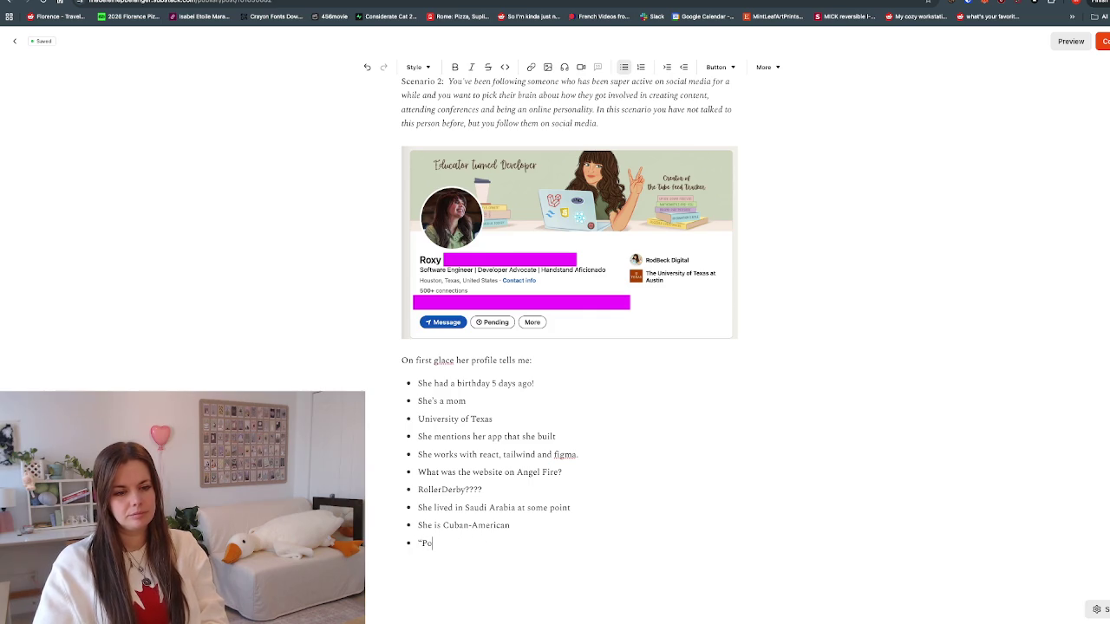
pyautogui.write(' ju”')
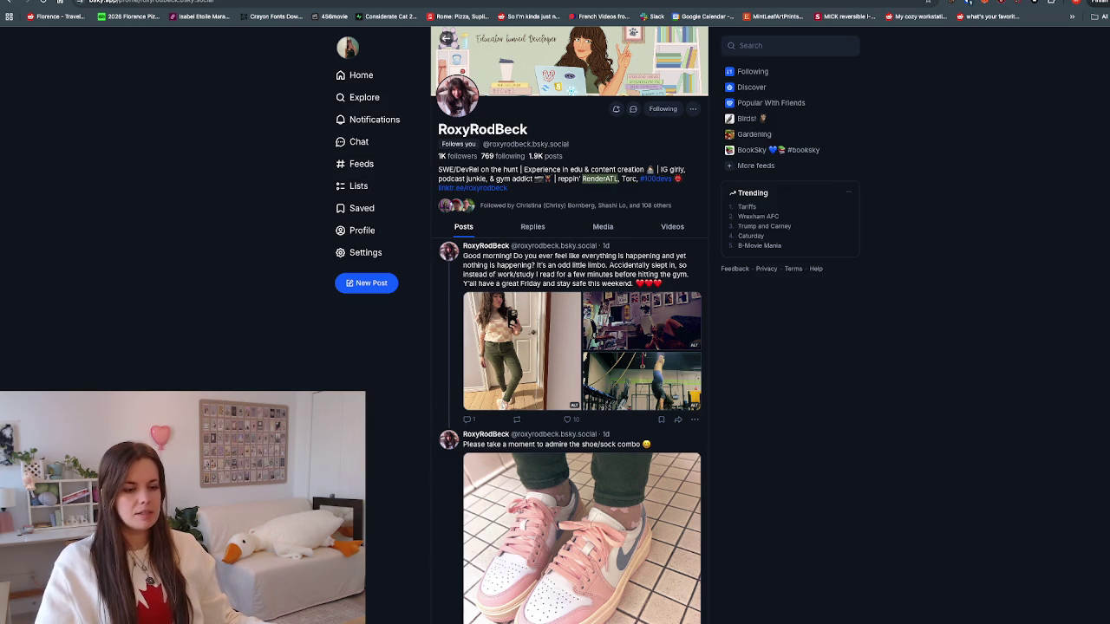
pyautogui.hotkey('ctrl', 'Tab')
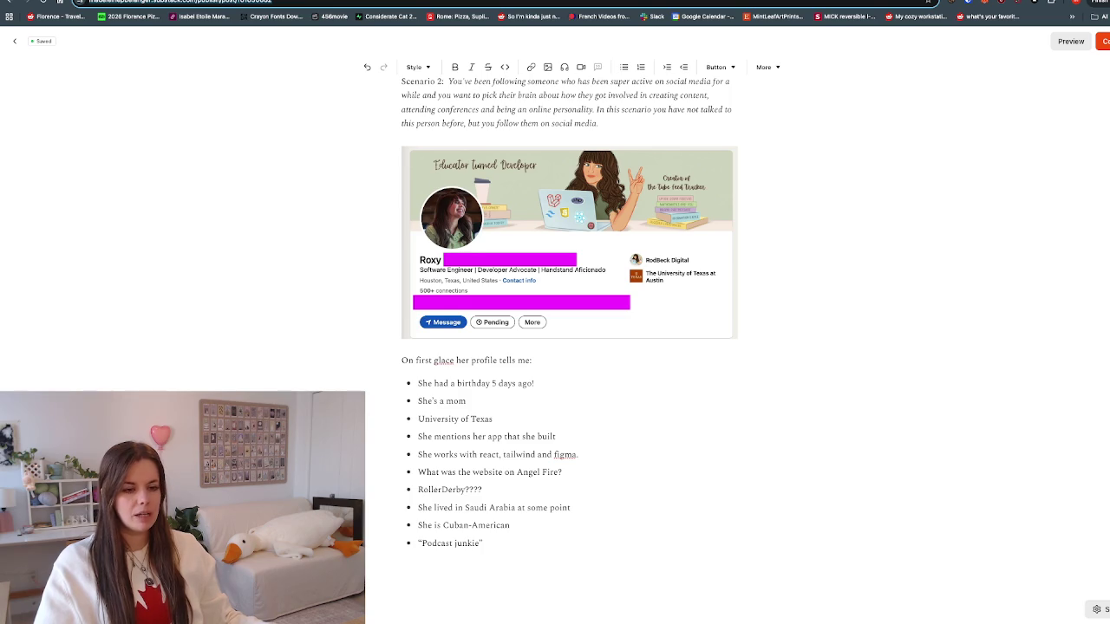
pyautogui.press('Return')
pyautogui.write('RenderATL')
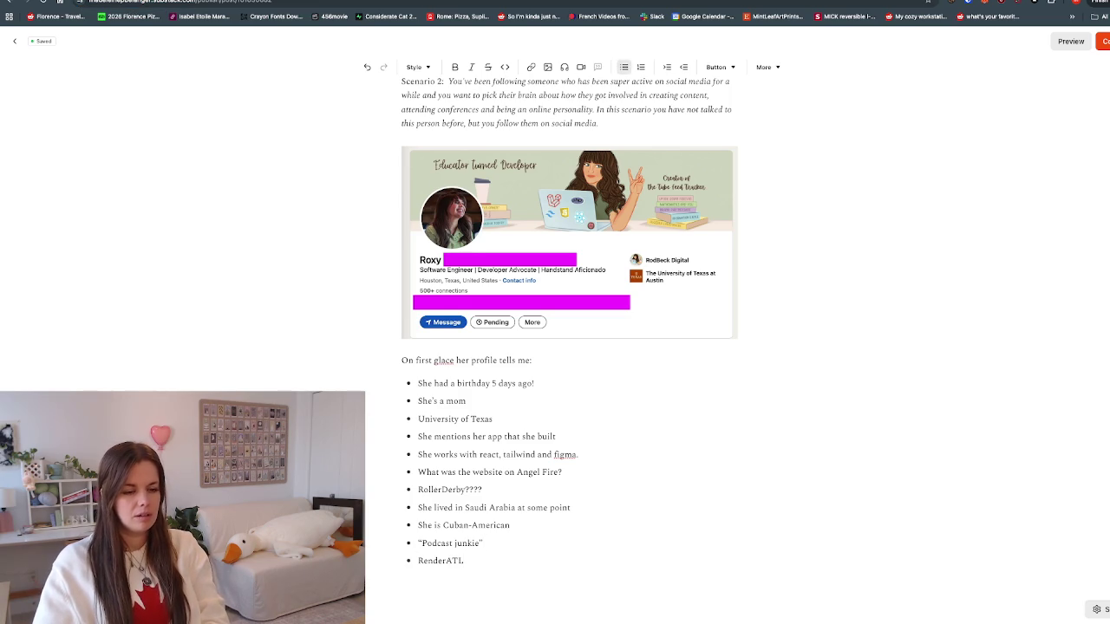
pyautogui.write(' ??? How')
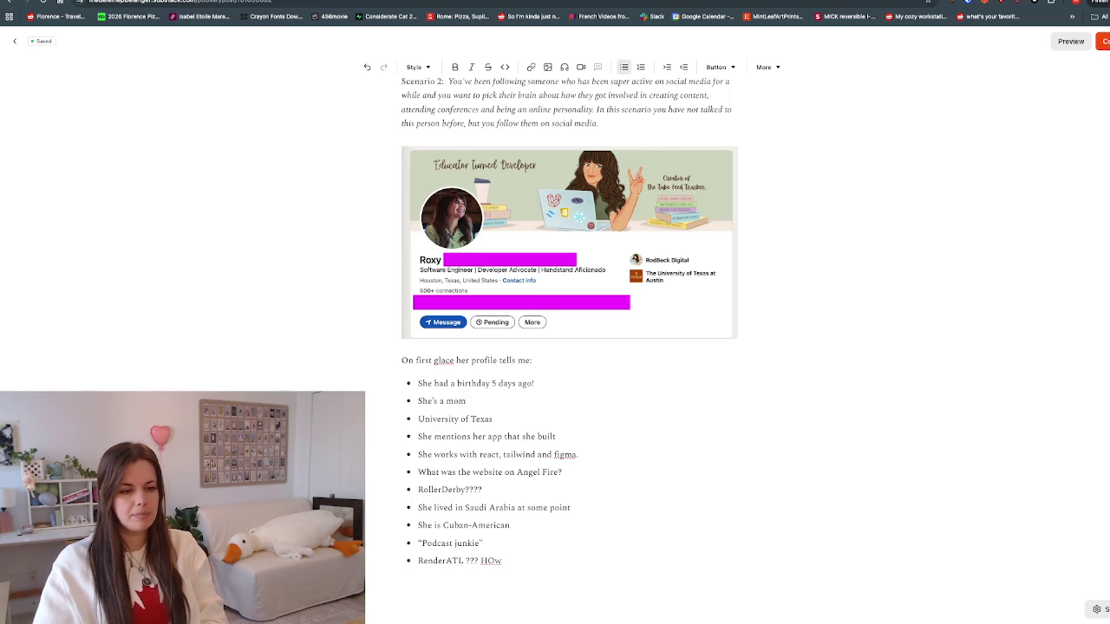
pyautogui.write(' was it.')
pyautogui.press('Return')
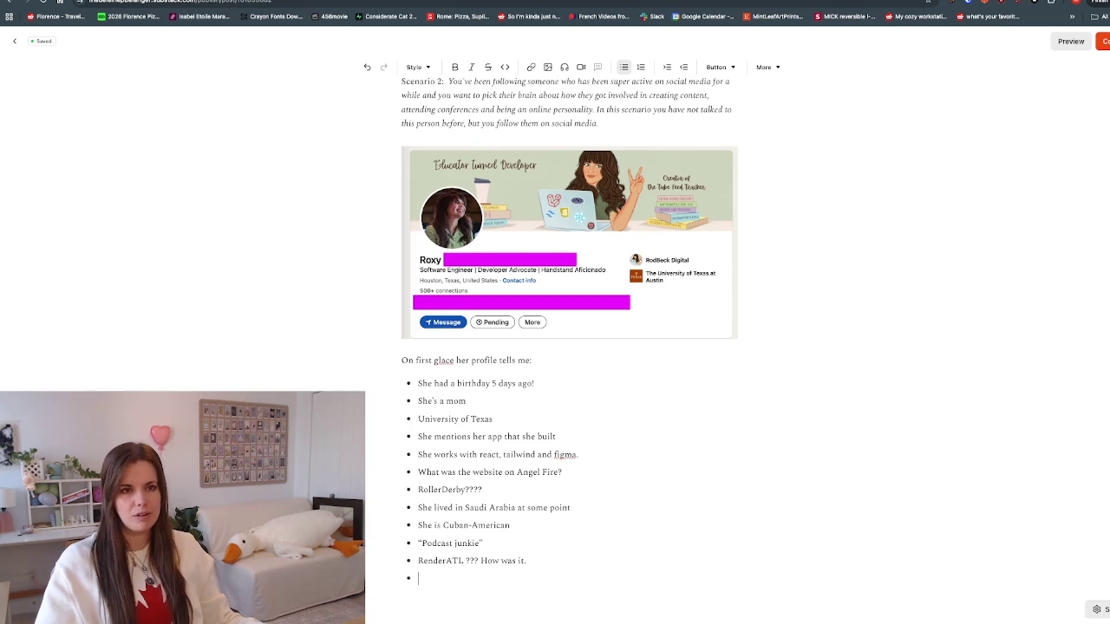
pyautogui.hotkey('ctrl', 'Tab')
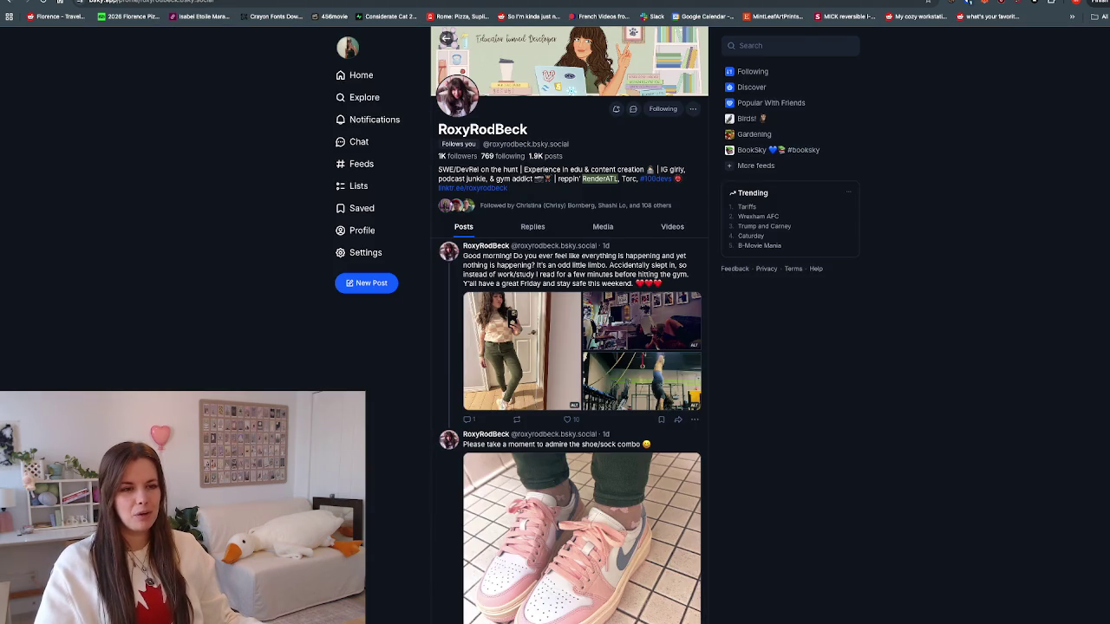
# Step: Scroll through the developer's Bluesky profile to read the bio that mentions Torc
pyautogui.scroll(-1, 569, 347)
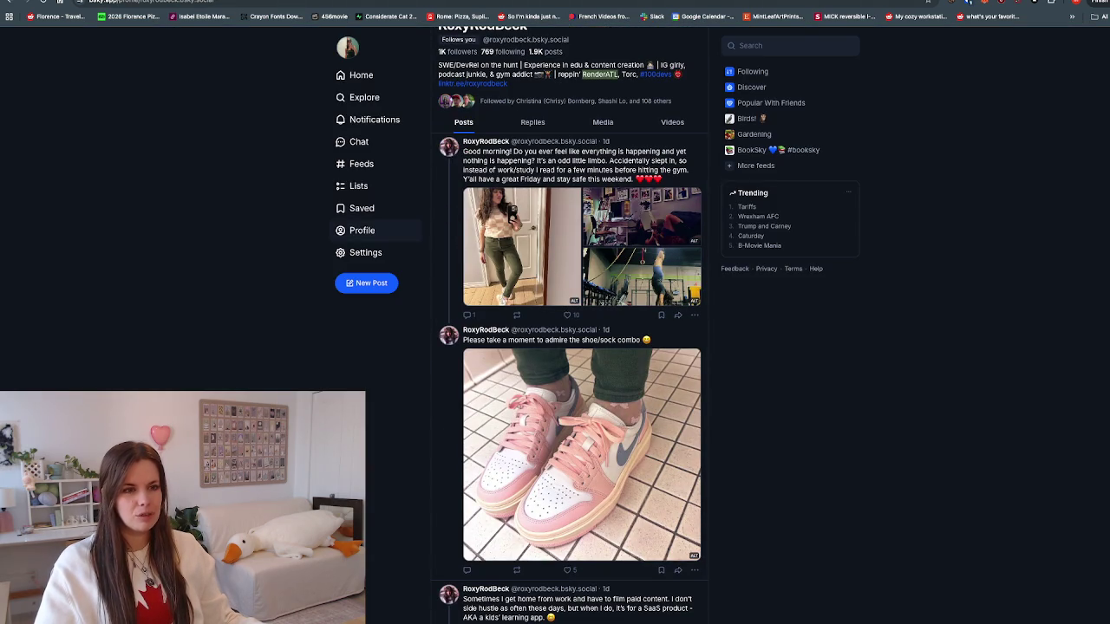
pyautogui.scroll(1, 569, 347)
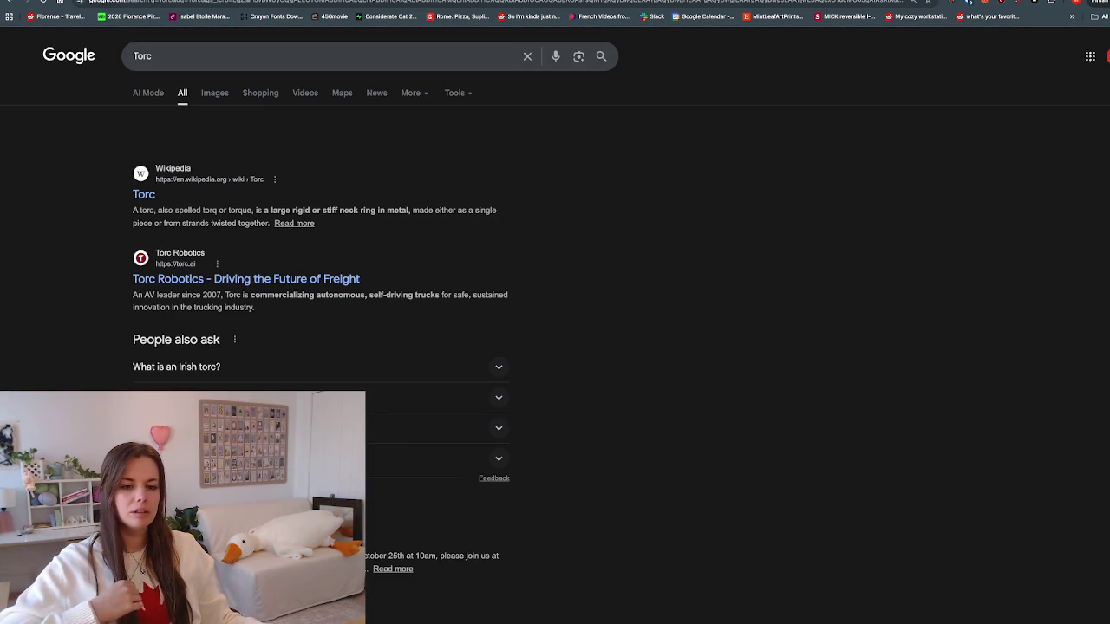
pyautogui.scroll(-1, 555, 330)
pyautogui.scroll(-1, 555, 330)
pyautogui.scroll(-2, 555, 329)
pyautogui.scroll(-2, 555, 330)
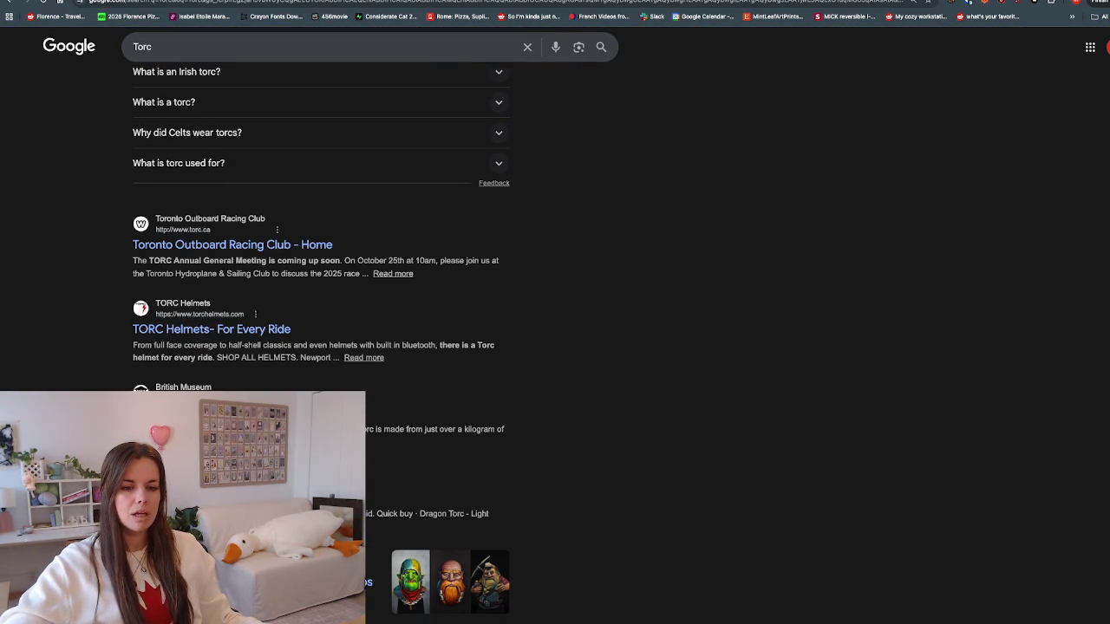
pyautogui.scroll(1, 555, 330)
pyautogui.scroll(2, 555, 330)
pyautogui.scroll(-3, 555, 329)
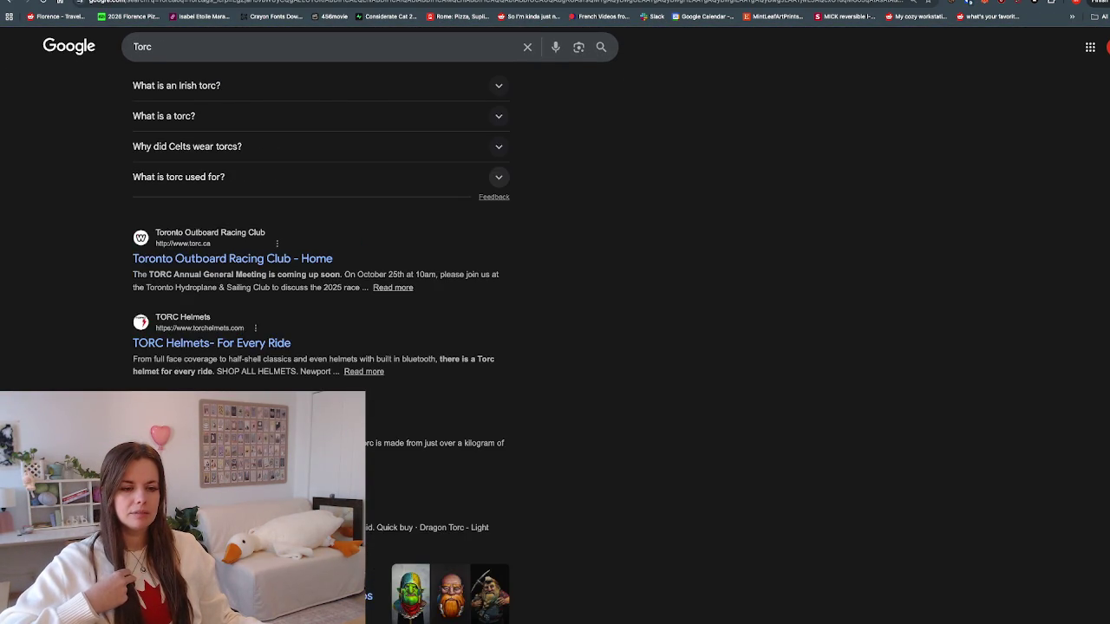
pyautogui.scroll(-3, 555, 330)
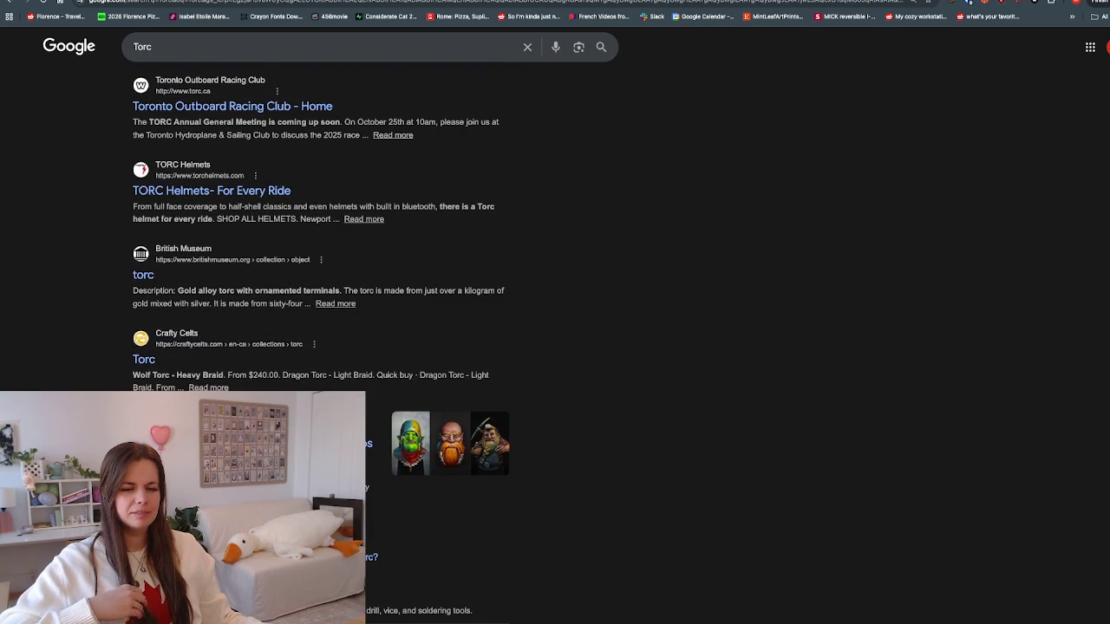
pyautogui.scroll(-5, 555, 329)
pyautogui.scroll(-3, 555, 329)
pyautogui.scroll(6, 555, 330)
pyautogui.scroll(6, 499, 364)
pyautogui.scroll(2, 498, 364)
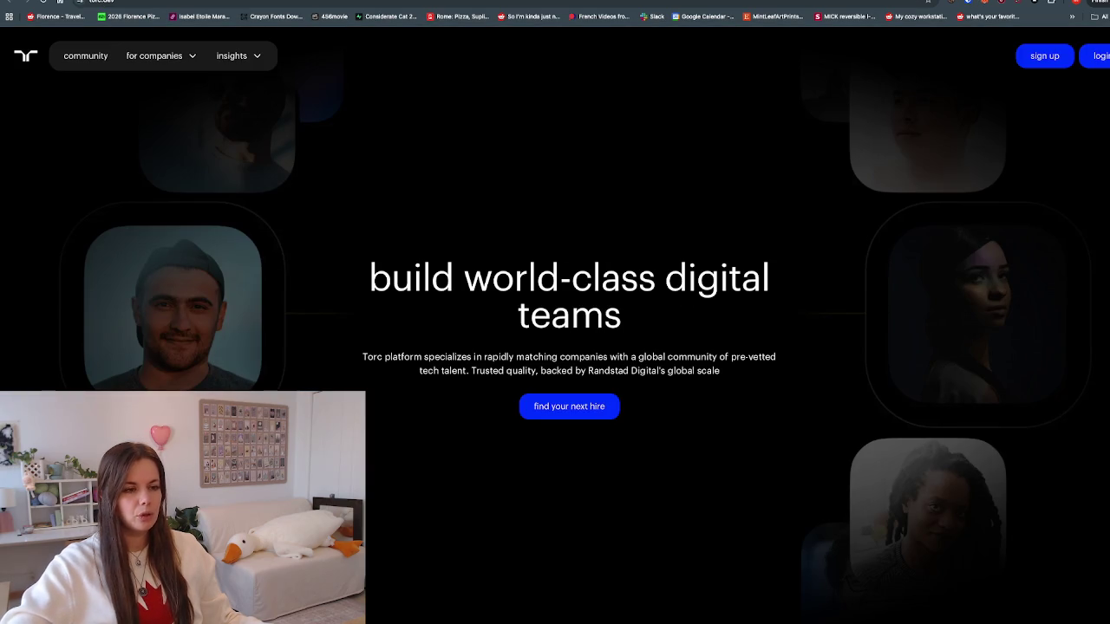
# Step: Read the Torc homepage and its build-your-team hiring page, then close the Torc tab
pyautogui.moveTo(397, 356); pyautogui.dragTo(584, 370)
pyautogui.click(584, 370)
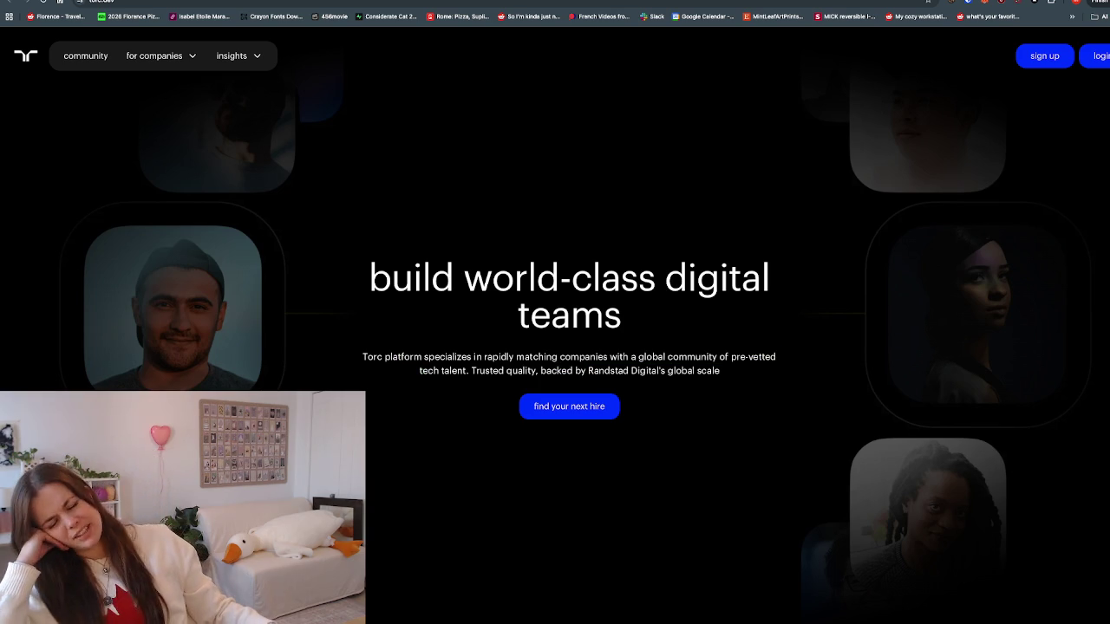
pyautogui.click(569, 406)
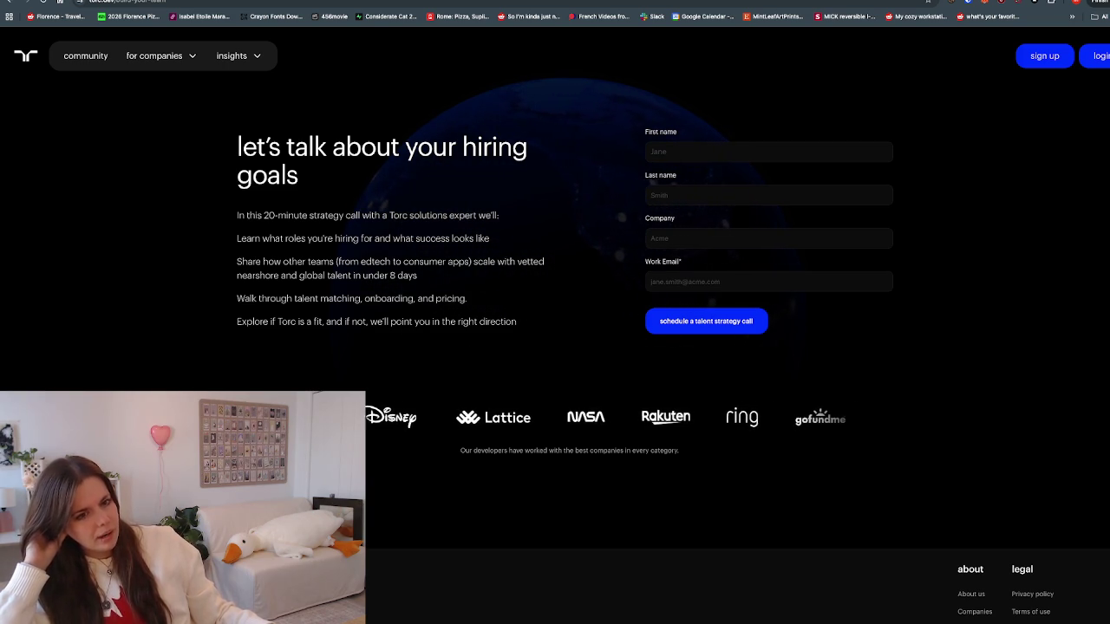
pyautogui.scroll(-2, 555, 329)
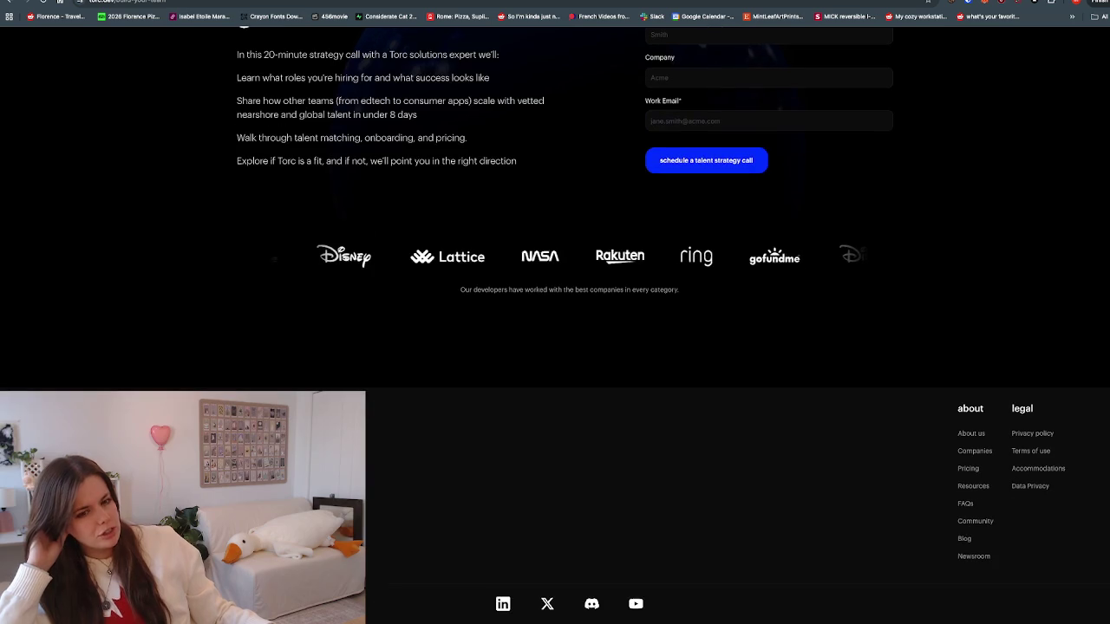
pyautogui.scroll(2, 555, 330)
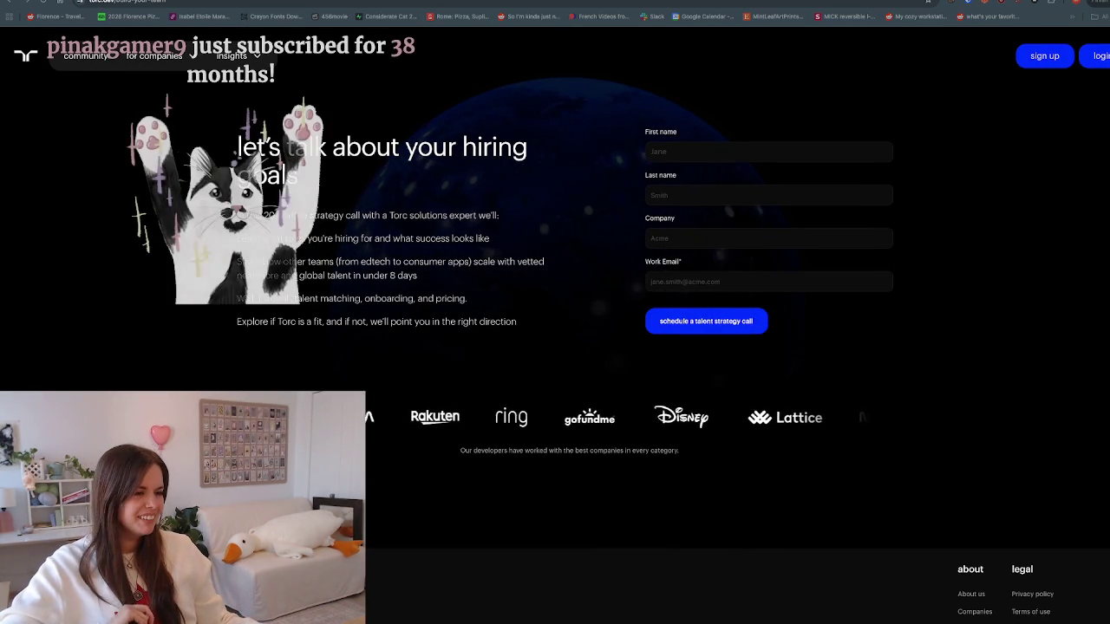
pyautogui.hotkey('ctrl', 'w')
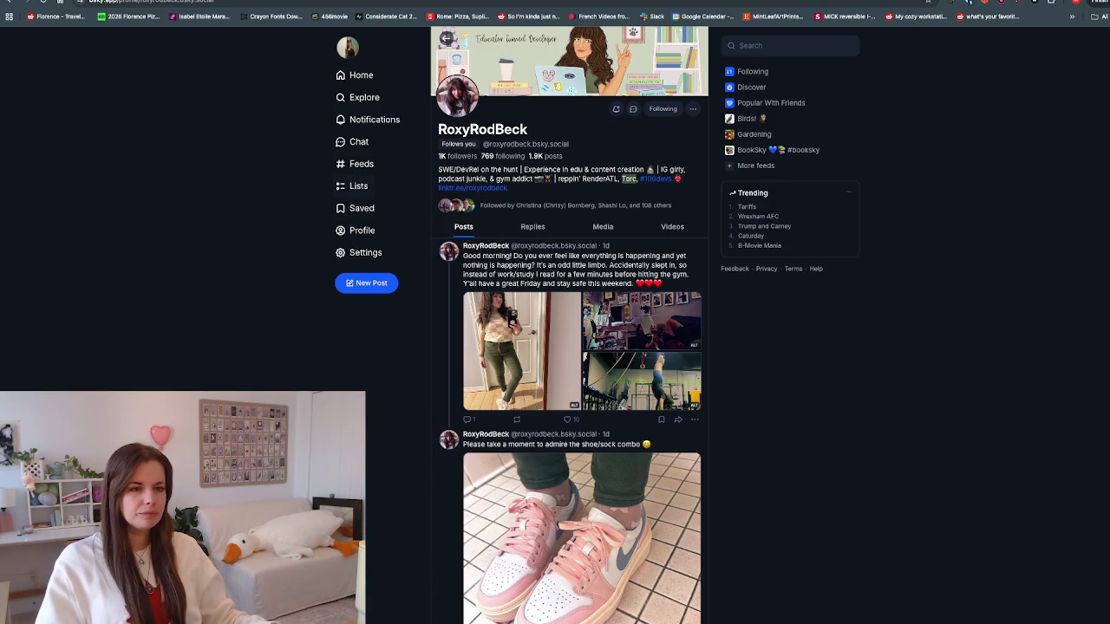
# Step: Scroll through the developer's recent Bluesky posts
pyautogui.scroll(-1, 569, 347)
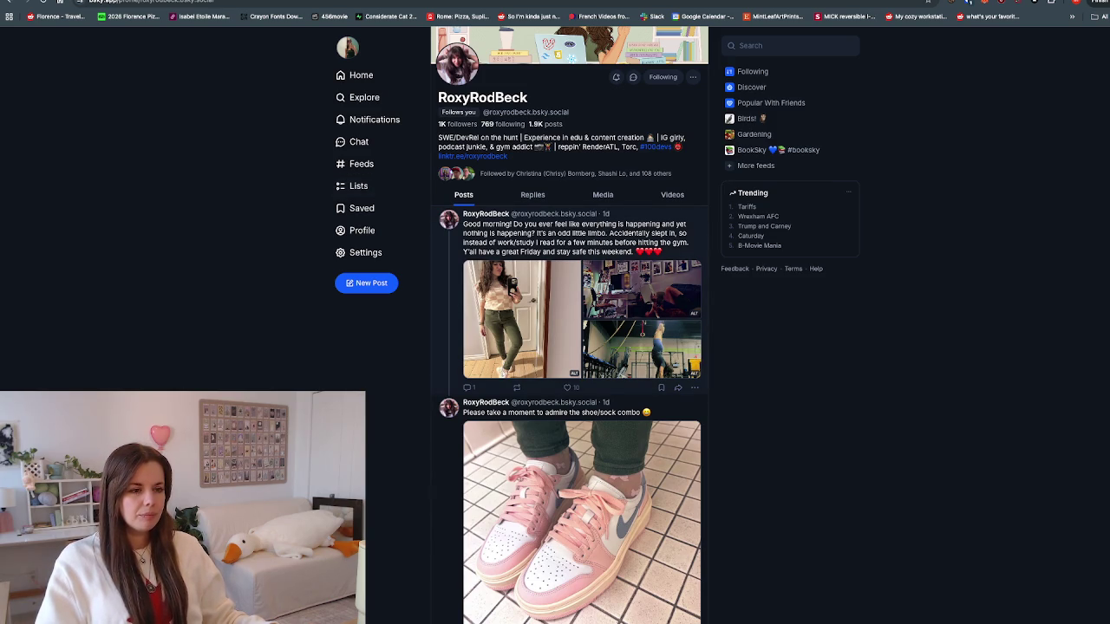
pyautogui.scroll(-2, 569, 347)
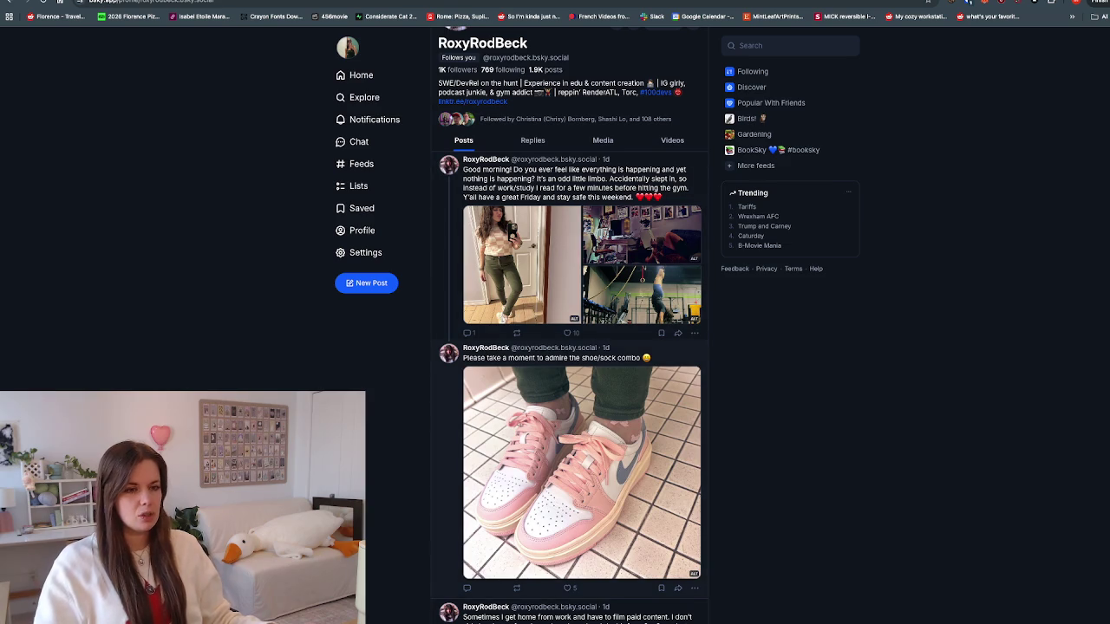
pyautogui.scroll(-4, 569, 347)
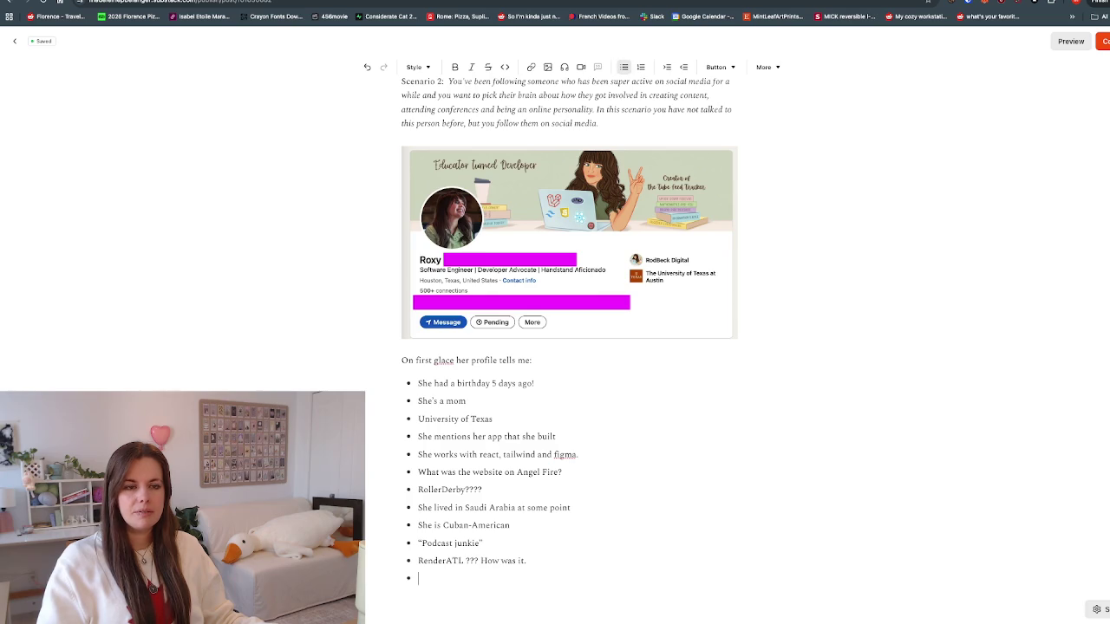
# Step: Add a 'Sense of style.' bullet below the RenderATL point, leaving an empty bullet after it
pyautogui.scroll(-2, 569, 347)
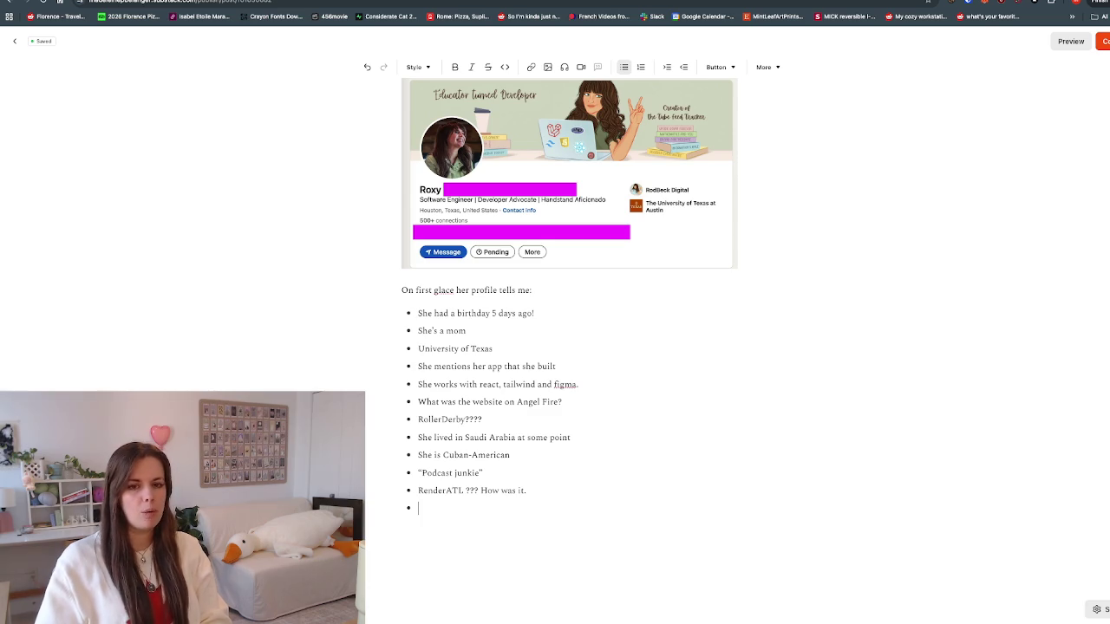
pyautogui.write('Sense of style.')
pyautogui.press('Return')
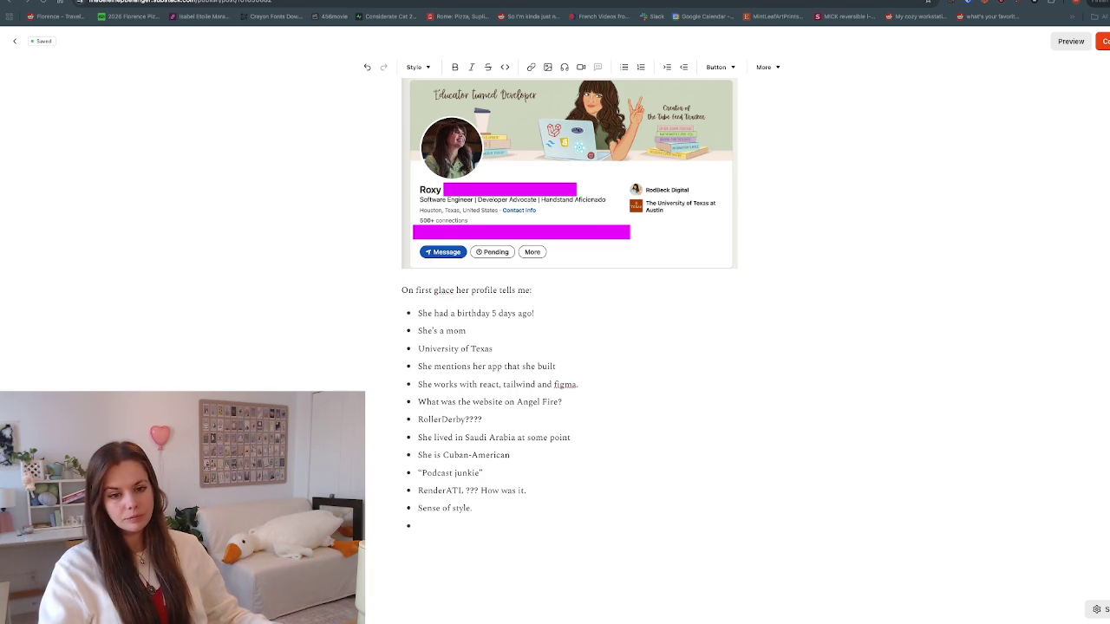
pyautogui.hotkey('alt', 'Tab')
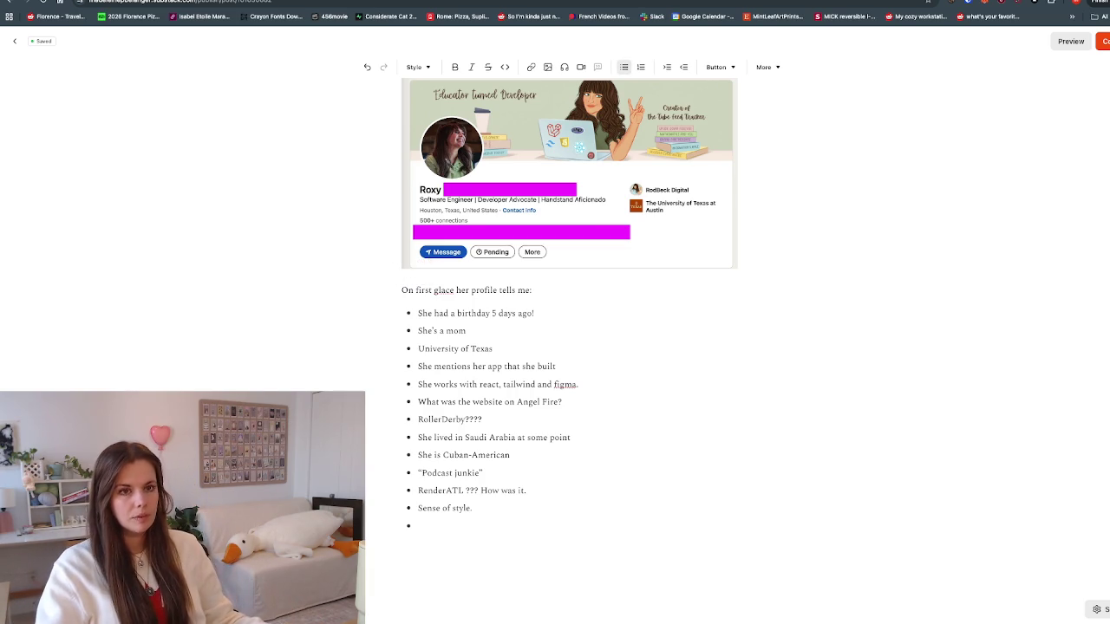
pyautogui.hotkey('ctrl', 'Tab')
pyautogui.scroll(-2, 581, 347)
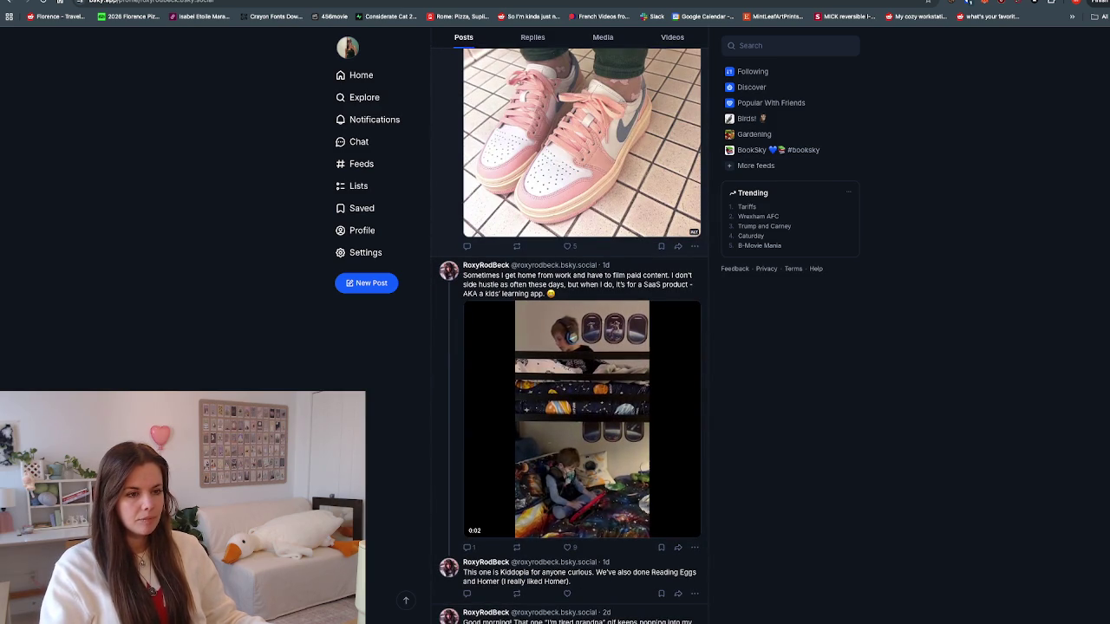
# Step: Scroll the Bluesky posts down to the '4am club beckons' post
pyautogui.scroll(-1, 581, 347)
pyautogui.scroll(-1, 581, 347)
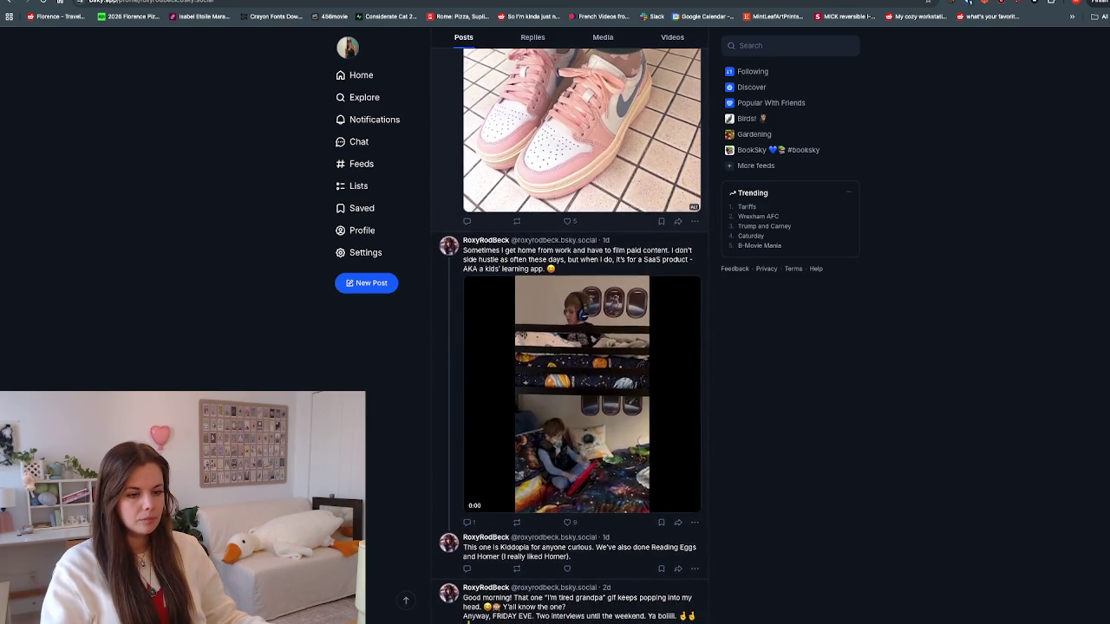
pyautogui.scroll(-1, 581, 347)
pyautogui.scroll(-2, 581, 347)
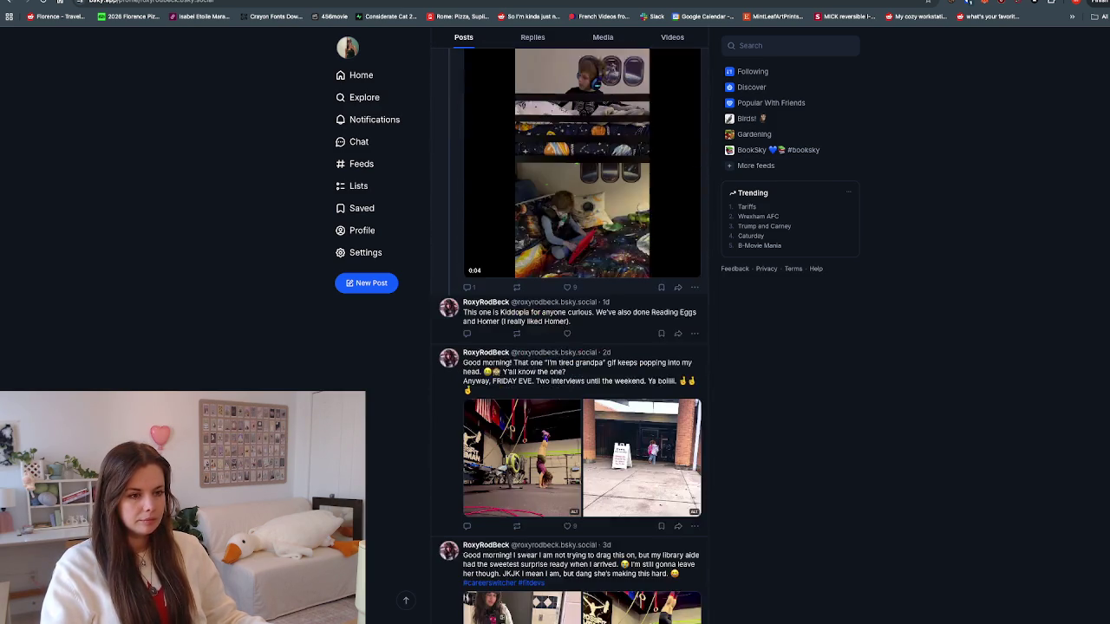
pyautogui.scroll(-1, 581, 347)
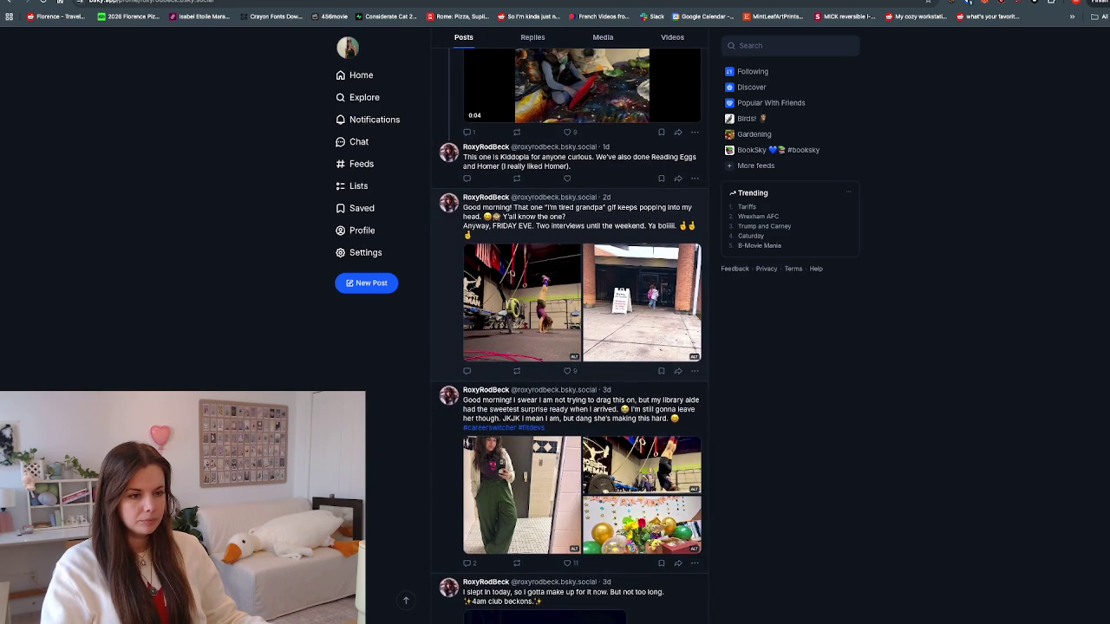
pyautogui.scroll(-1, 581, 347)
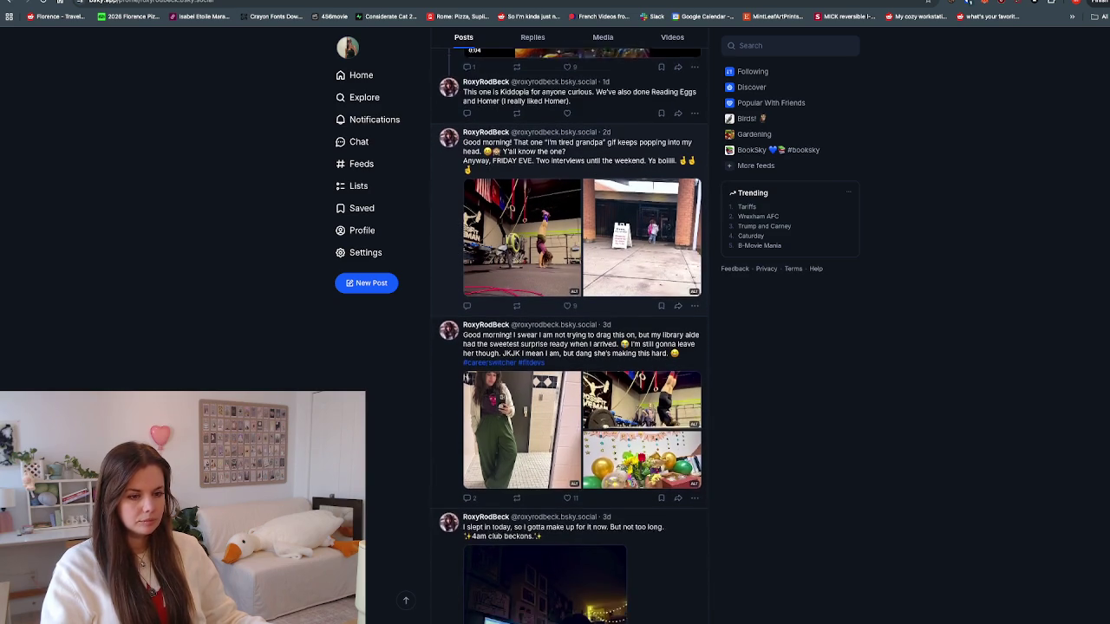
pyautogui.scroll(-1, 581, 347)
pyautogui.scroll(-1, 581, 347)
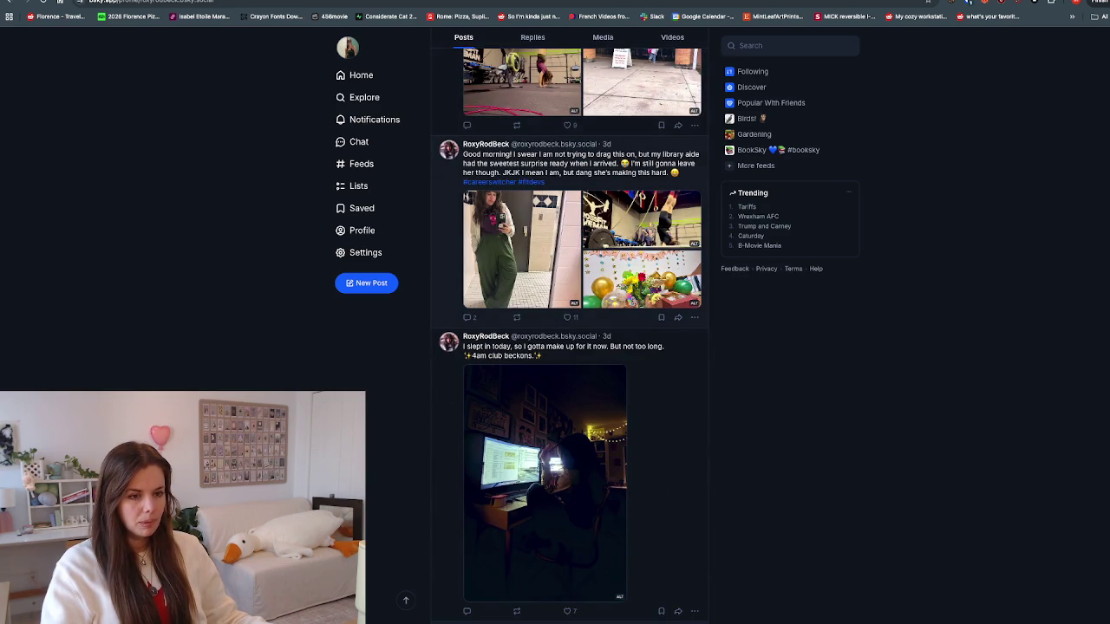
# Step: Copy the '✨4am club beckons.✨' line into the draft's empty bullet
pyautogui.moveTo(543, 355); pyautogui.dragTo(463, 355)
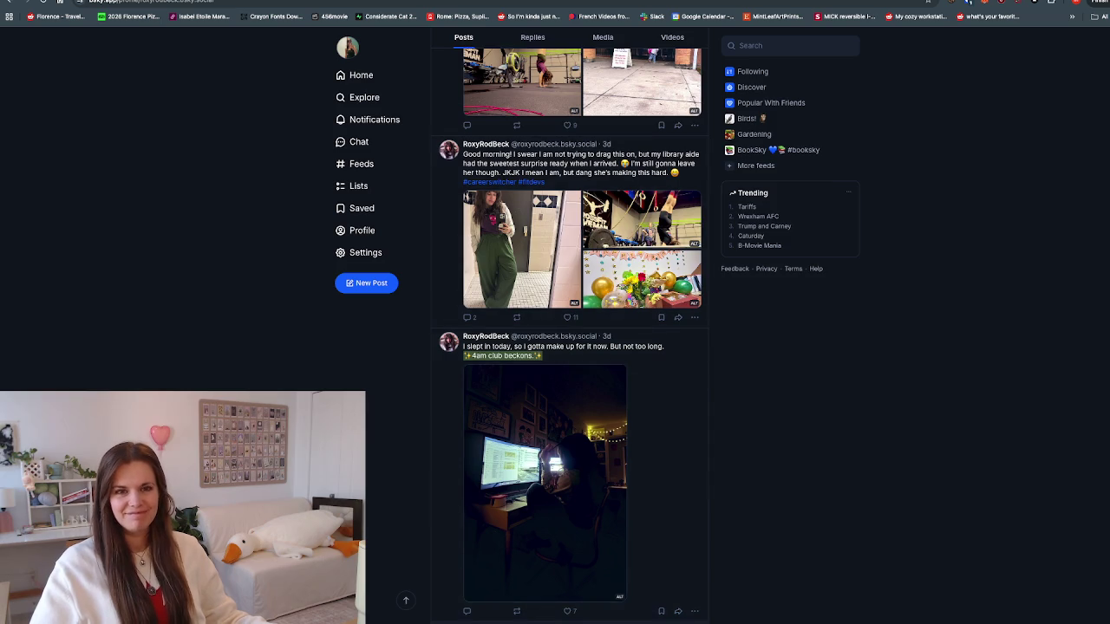
pyautogui.write('✨4am club beckons.✨')
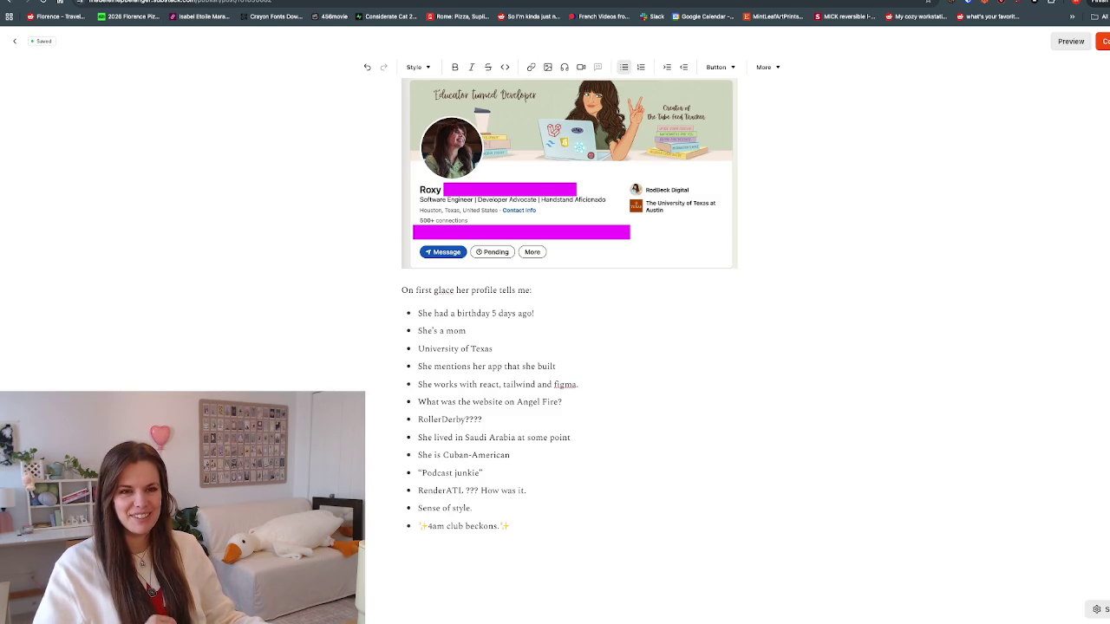
pyautogui.hotkey('ctrl', 'Tab')
pyautogui.scroll(-2, 570, 347)
pyautogui.scroll(-1, 570, 347)
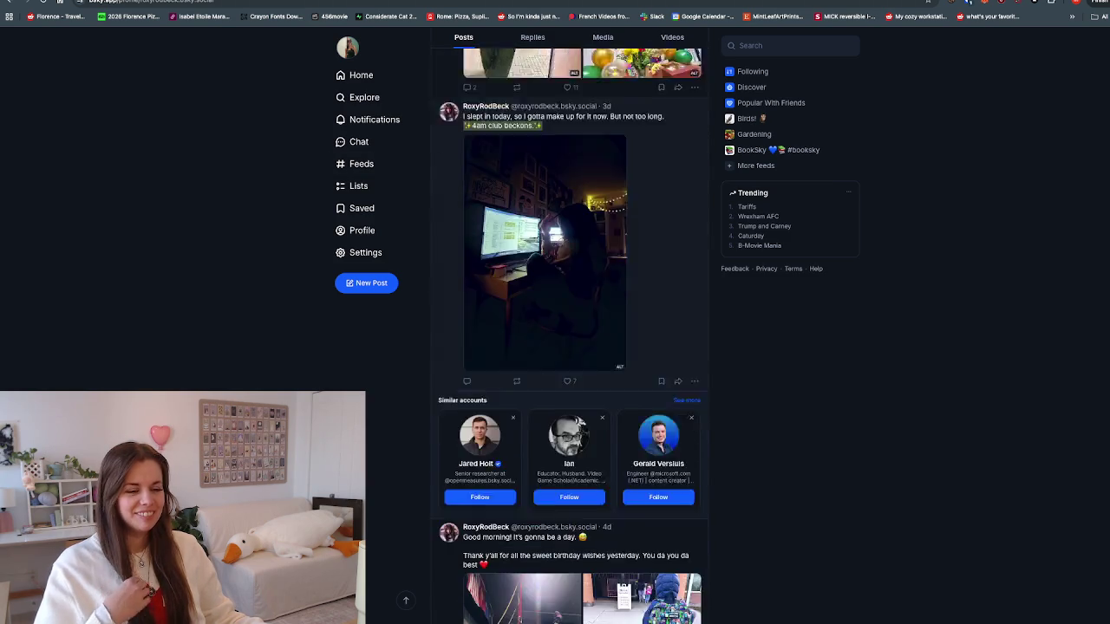
pyautogui.scroll(-1, 570, 347)
pyautogui.scroll(-1, 570, 347)
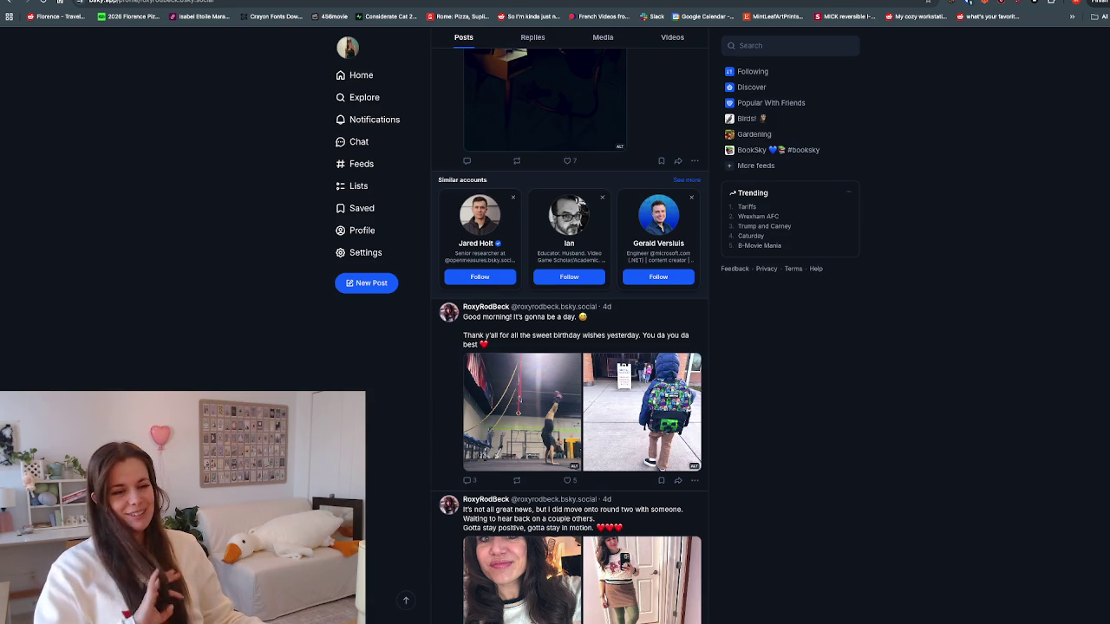
# Step: Scroll past the video and juicer posts to the developer's 7- and 8-day-old posts
pyautogui.scroll(-1, 564, 339)
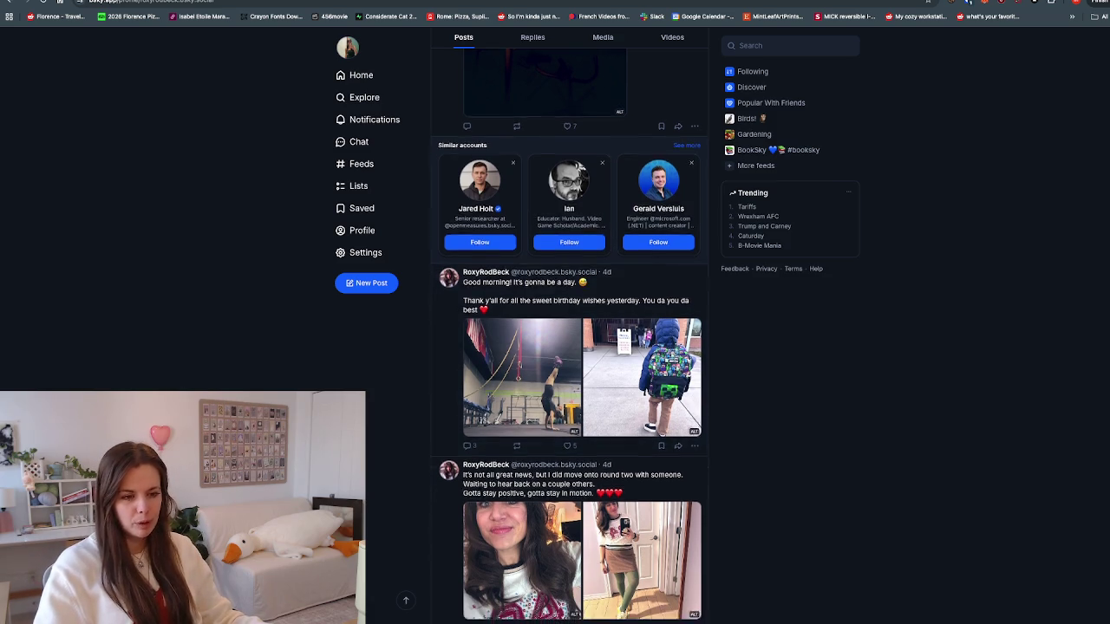
pyautogui.scroll(-3, 570, 339)
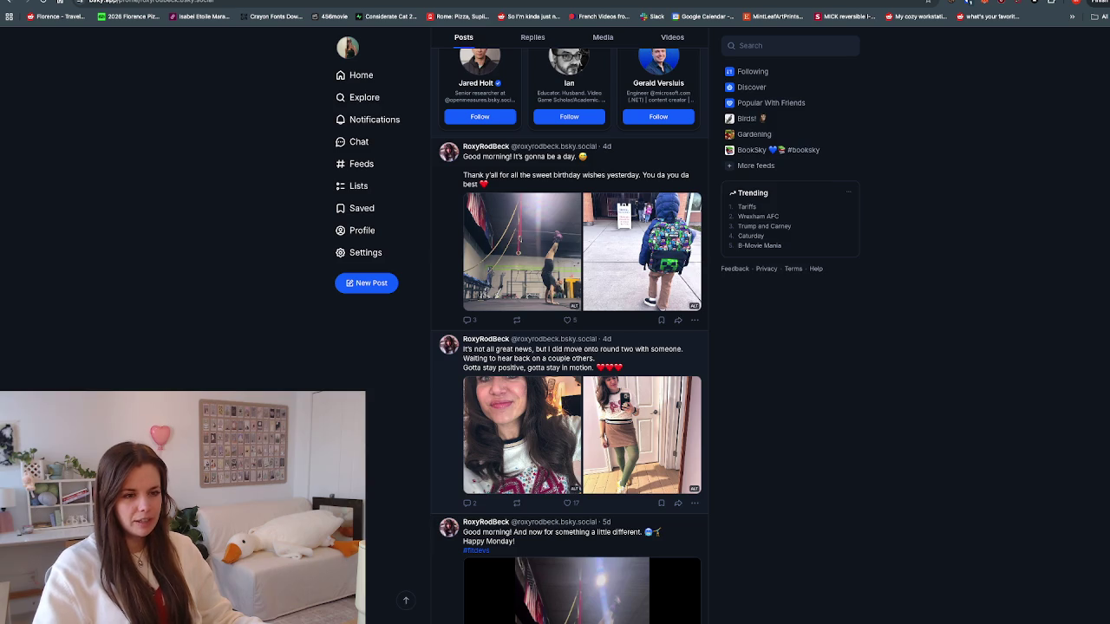
pyautogui.scroll(-3, 581, 338)
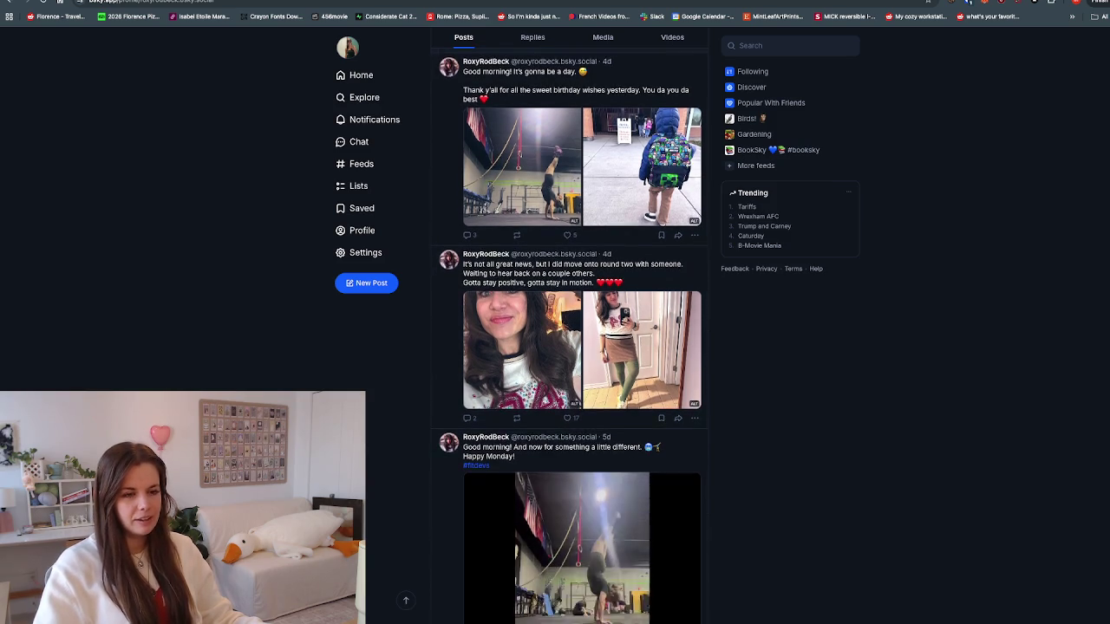
pyautogui.scroll(-2, 581, 338)
pyautogui.scroll(-2, 581, 338)
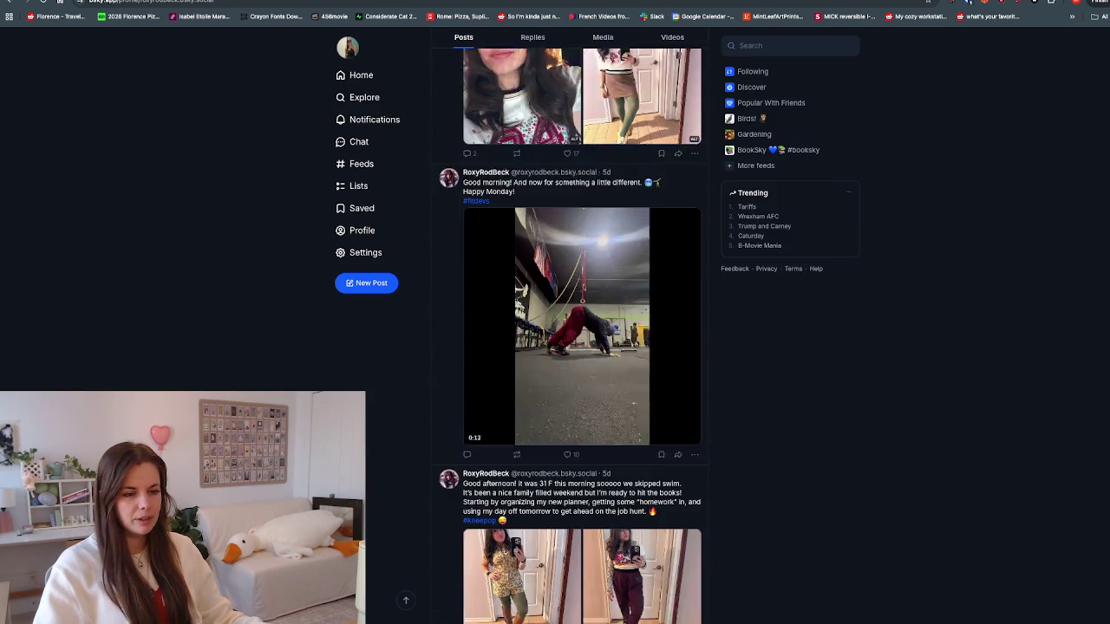
pyautogui.scroll(-2, 581, 338)
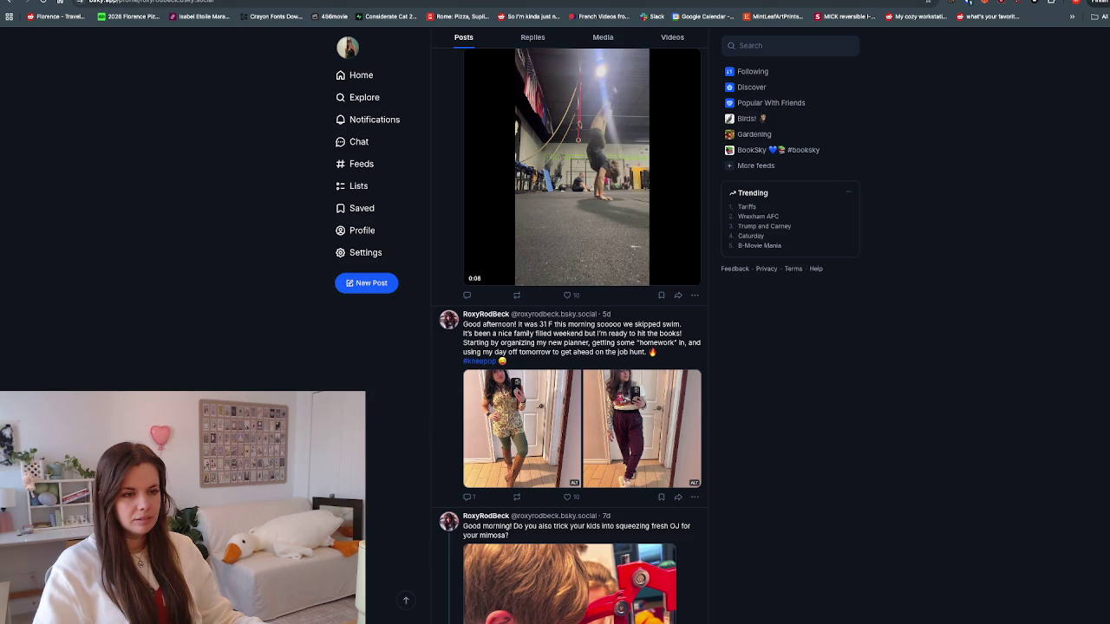
pyautogui.scroll(-2, 581, 338)
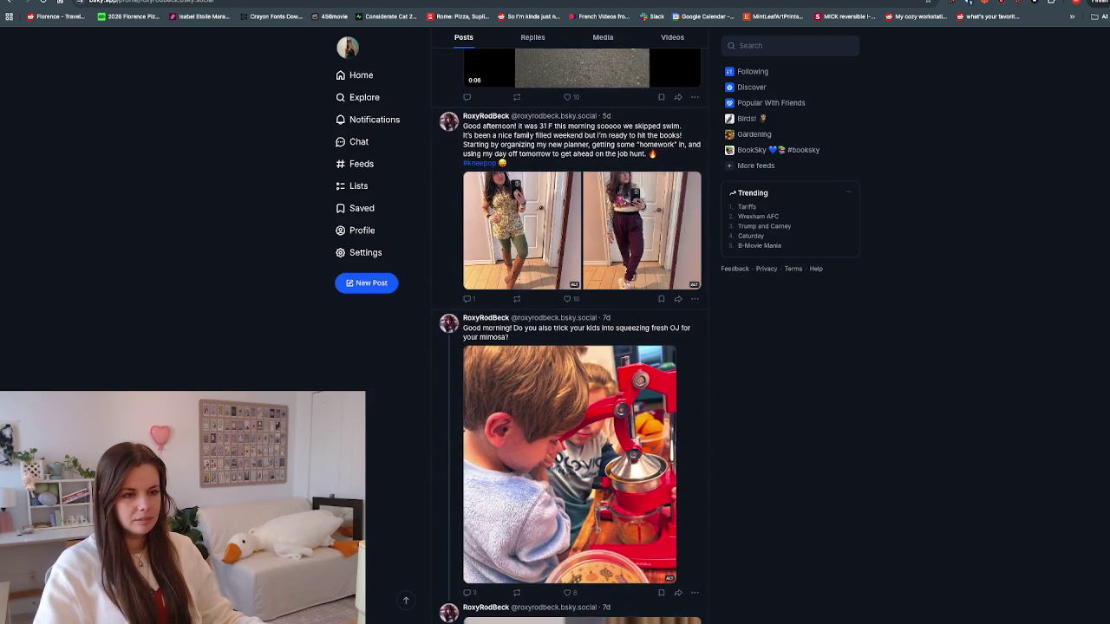
pyautogui.scroll(-3, 581, 338)
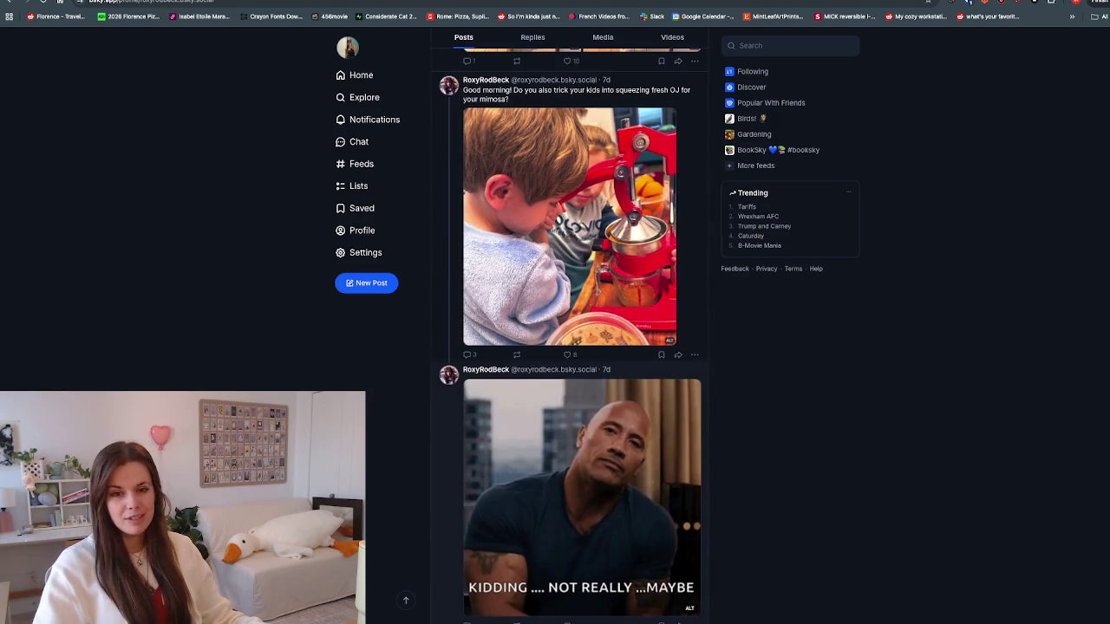
pyautogui.scroll(-1, 573, 339)
pyautogui.scroll(-2, 572, 339)
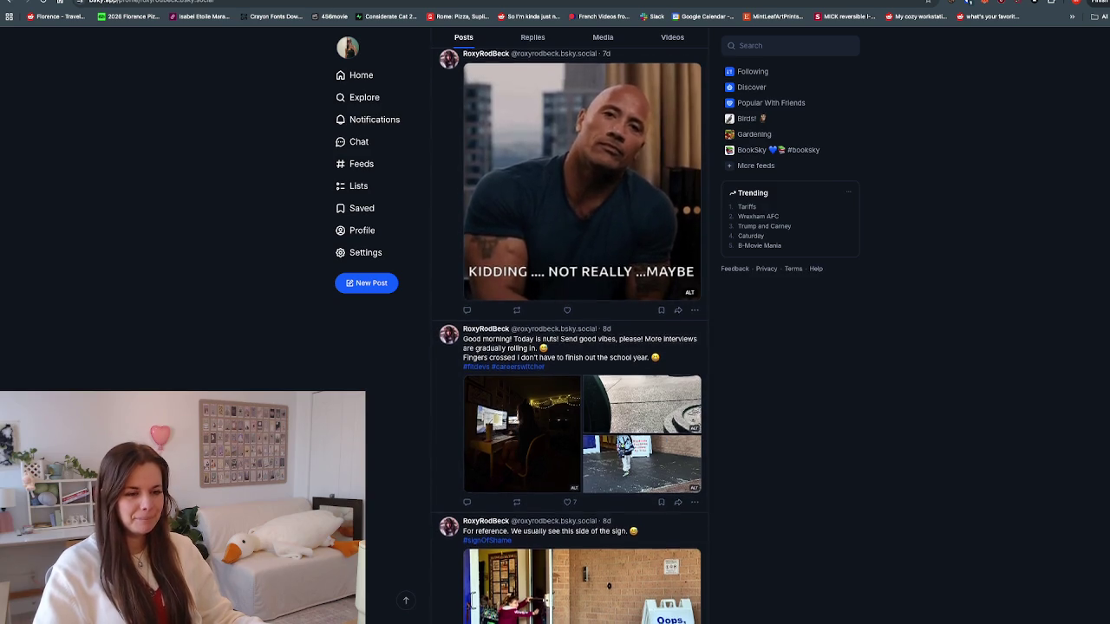
pyautogui.scroll(-1, 581, 338)
pyautogui.scroll(-2, 581, 338)
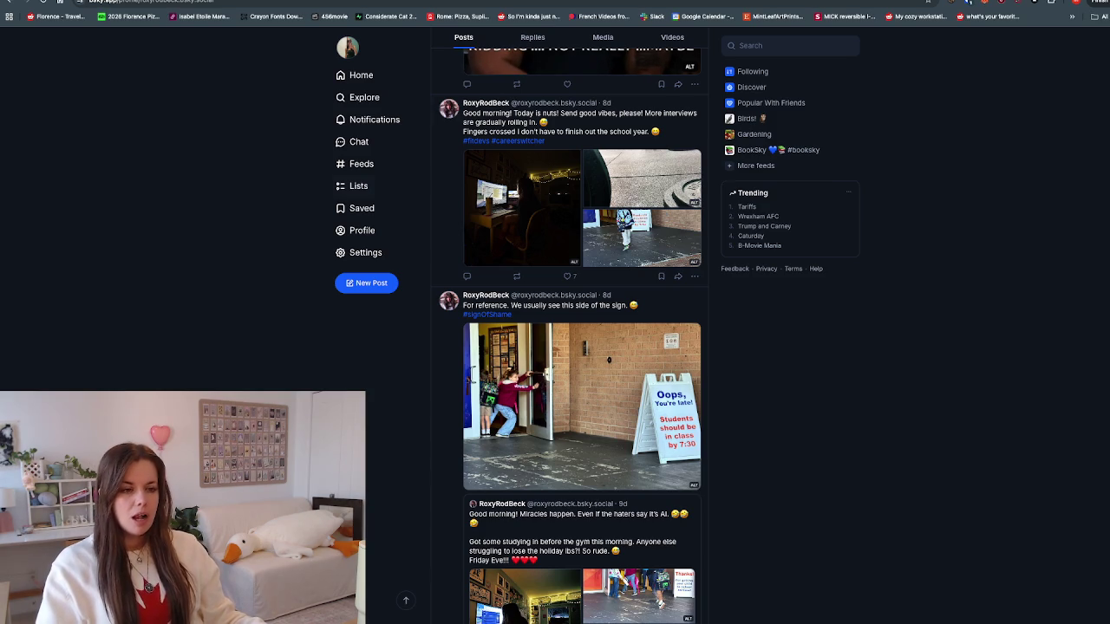
# Step: Scroll further back through the feed toward the older 'Got it working!!' post
pyautogui.scroll(-2, 568, 347)
pyautogui.scroll(-1, 568, 347)
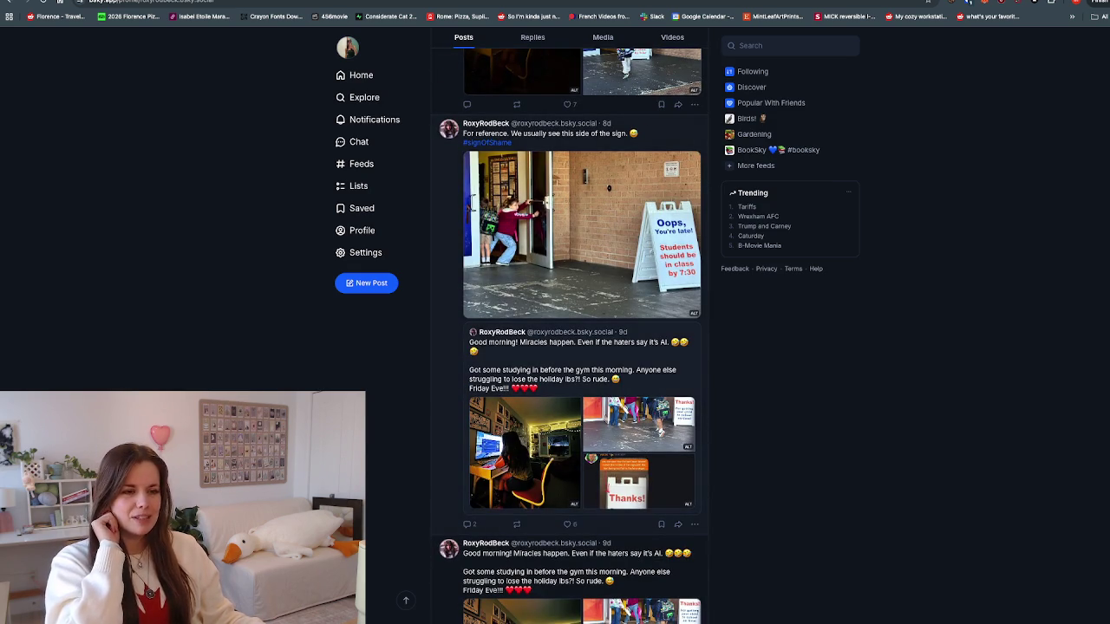
pyautogui.scroll(-1, 571, 347)
pyautogui.scroll(-2, 571, 347)
pyautogui.scroll(-2, 570, 347)
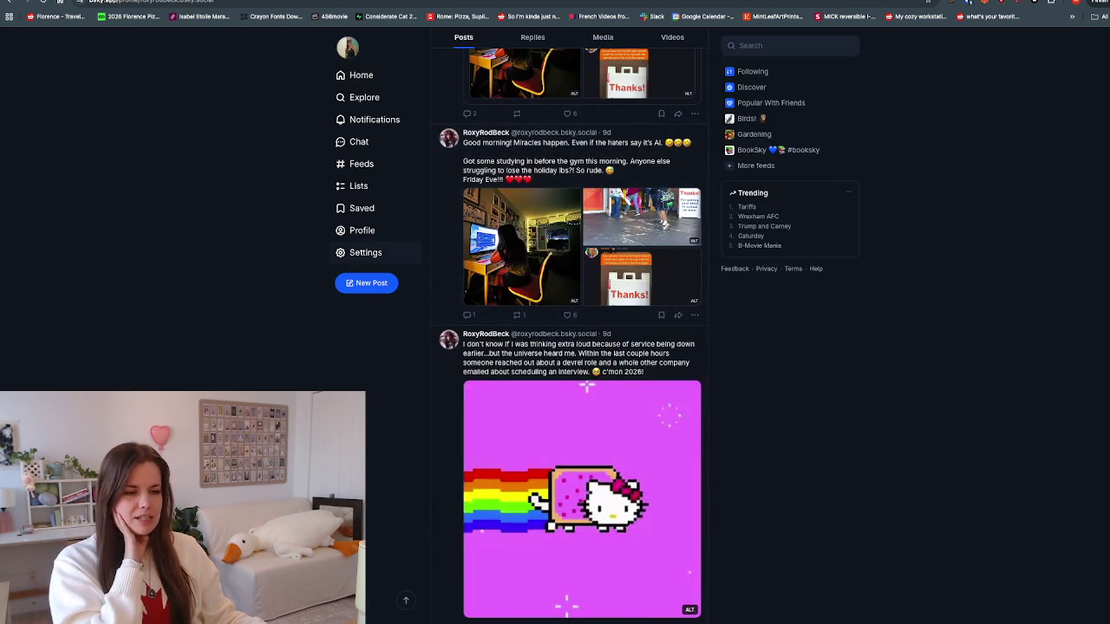
pyautogui.scroll(-2, 571, 346)
pyautogui.scroll(-2, 571, 347)
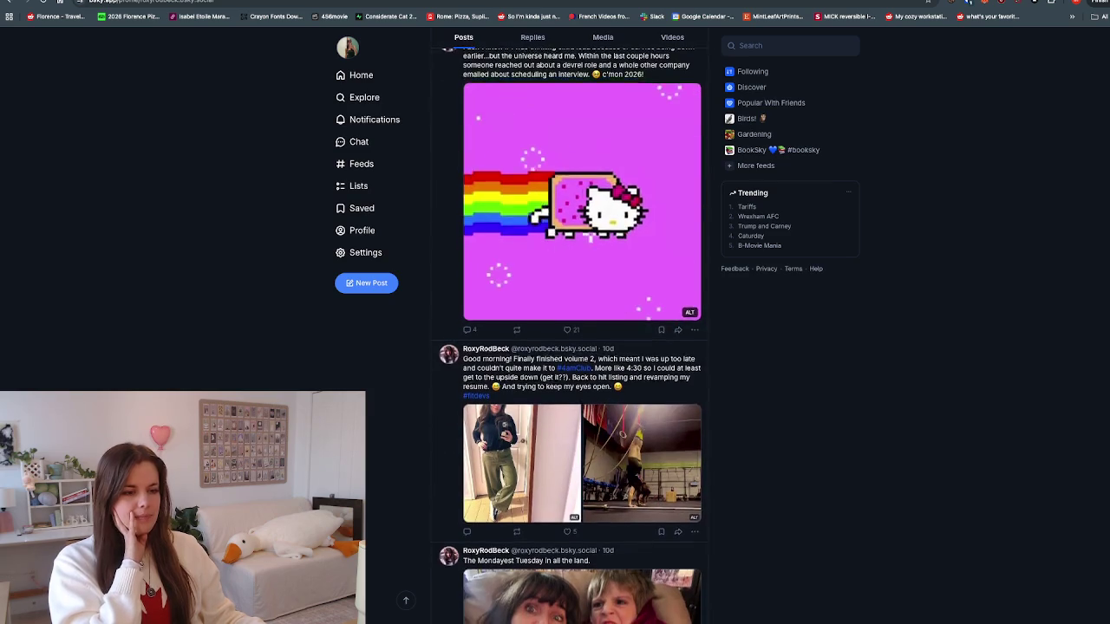
pyautogui.scroll(-2, 570, 347)
pyautogui.scroll(-2, 571, 347)
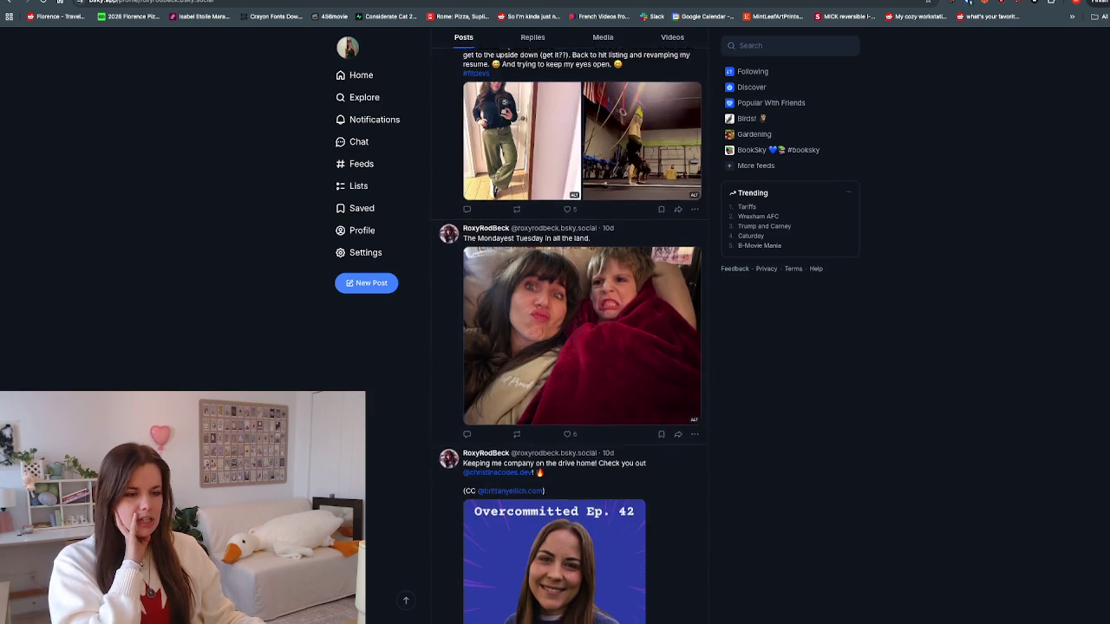
pyautogui.scroll(-2, 570, 347)
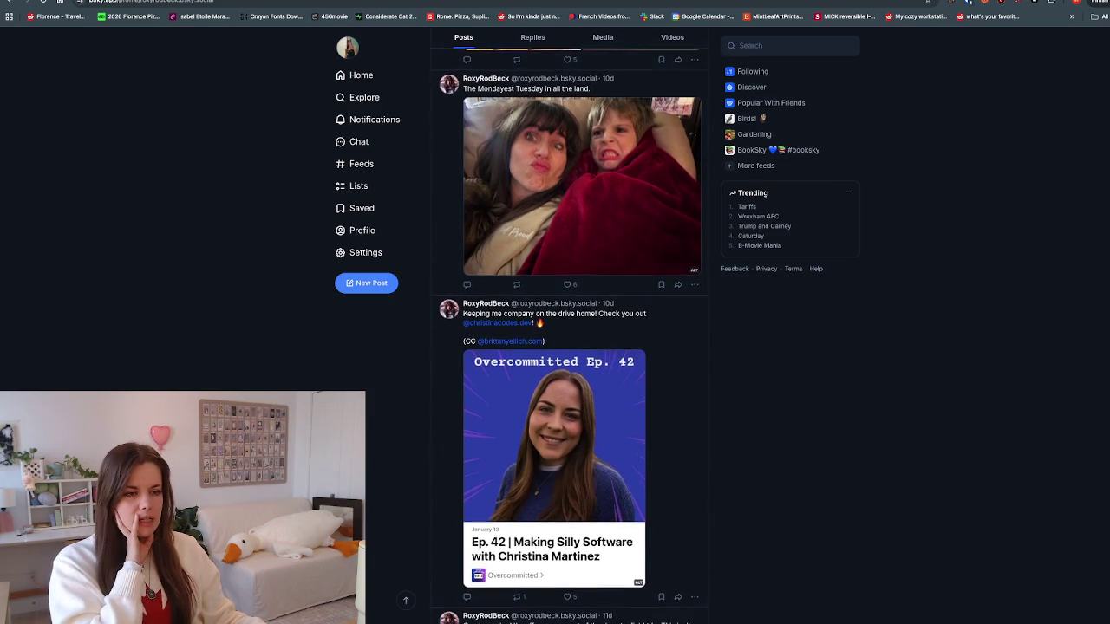
pyautogui.scroll(-1, 570, 347)
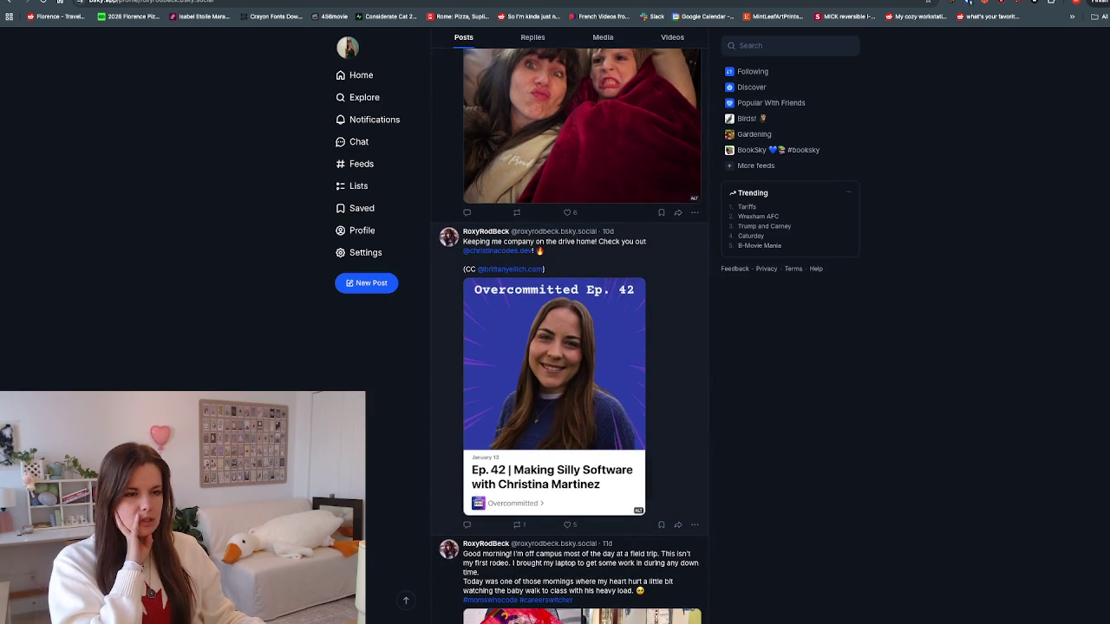
pyautogui.scroll(-2, 571, 347)
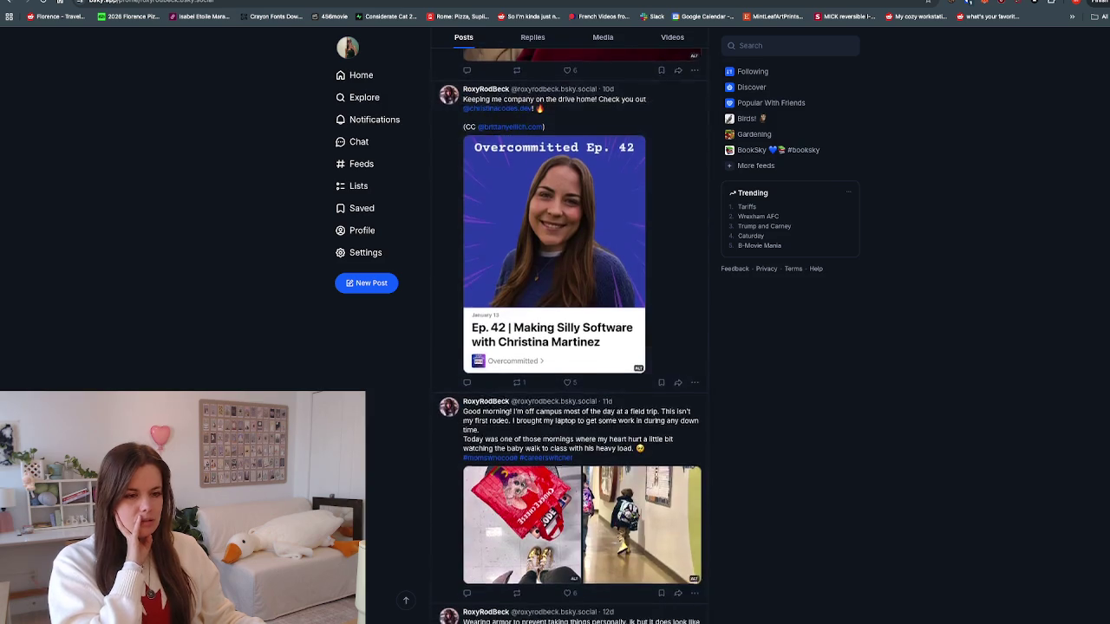
pyautogui.scroll(-2, 570, 347)
pyautogui.scroll(-2, 570, 347)
pyautogui.scroll(-1, 571, 347)
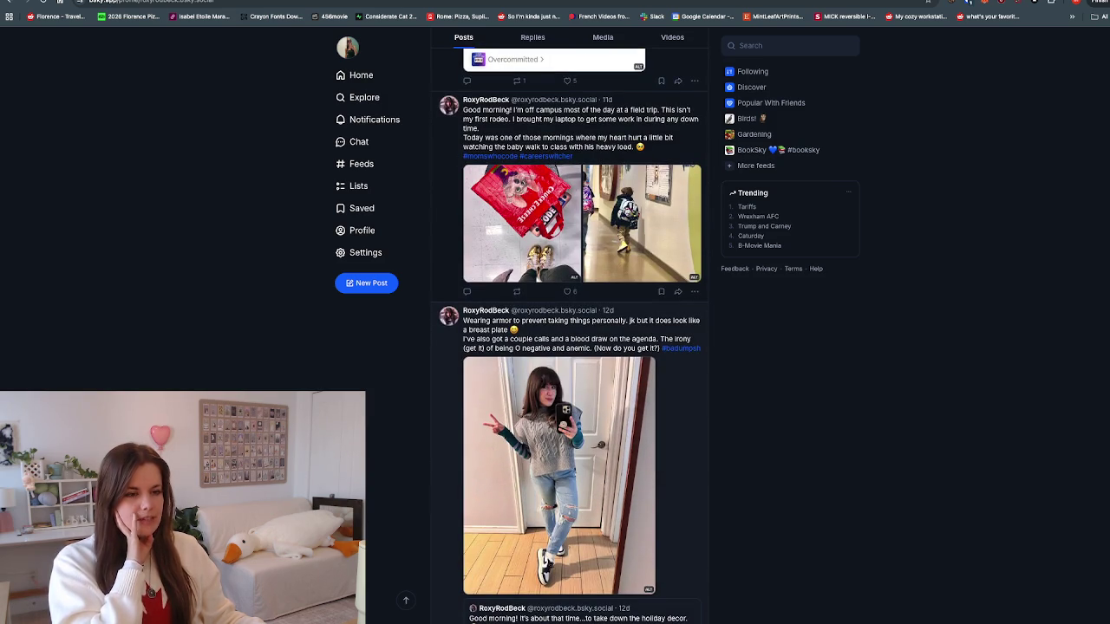
pyautogui.scroll(-1, 570, 346)
pyautogui.scroll(-2, 570, 347)
pyautogui.scroll(-2, 571, 347)
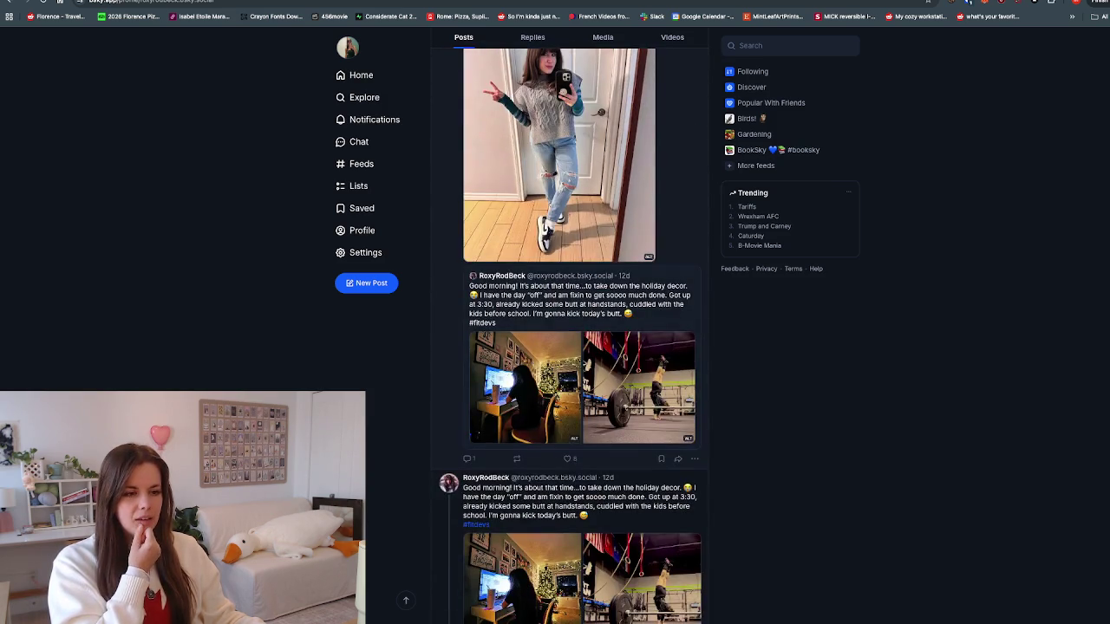
pyautogui.scroll(-2, 571, 347)
pyautogui.scroll(-2, 571, 347)
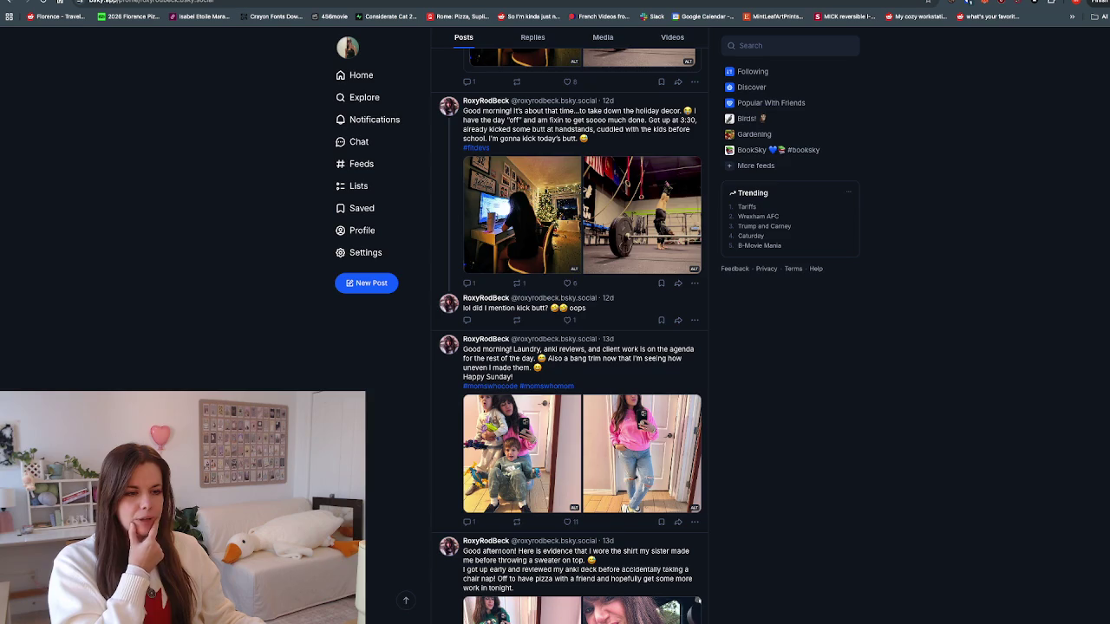
# Step: View the pink-sweater photo full size, then the pink iPod photo
pyautogui.click(642, 453)
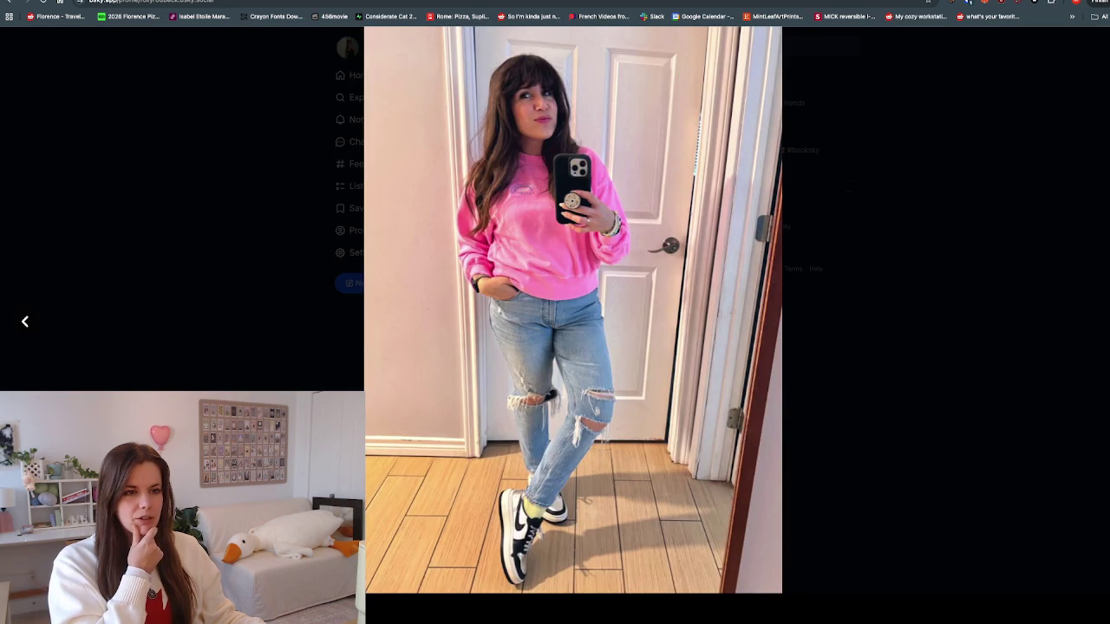
pyautogui.press('Escape')
pyautogui.scroll(-1, 571, 346)
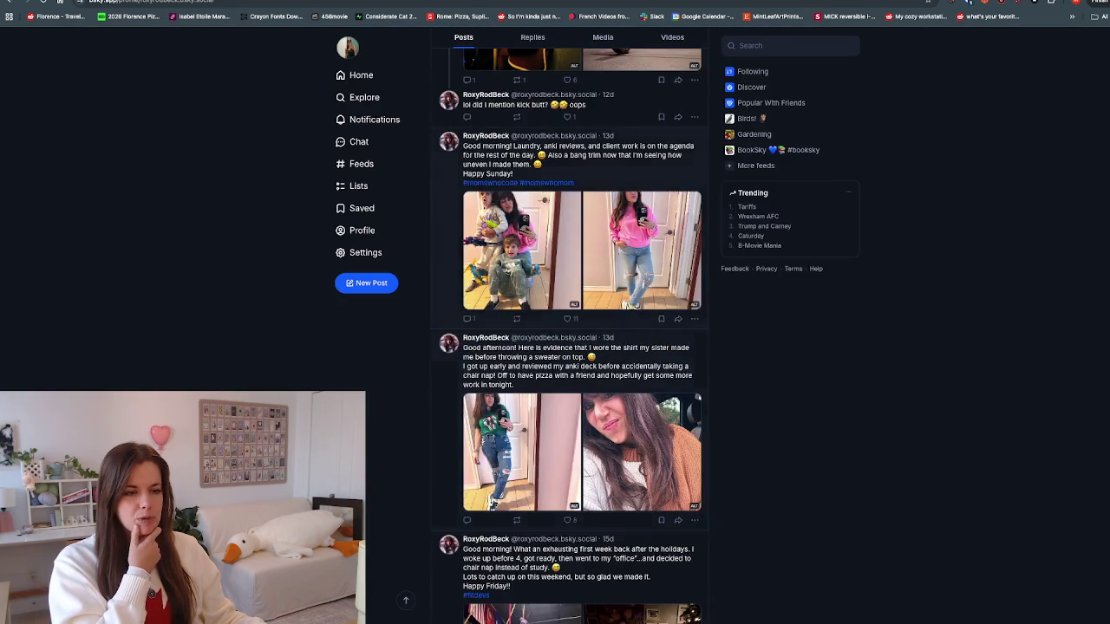
pyautogui.click(659, 251)
pyautogui.press('Escape')
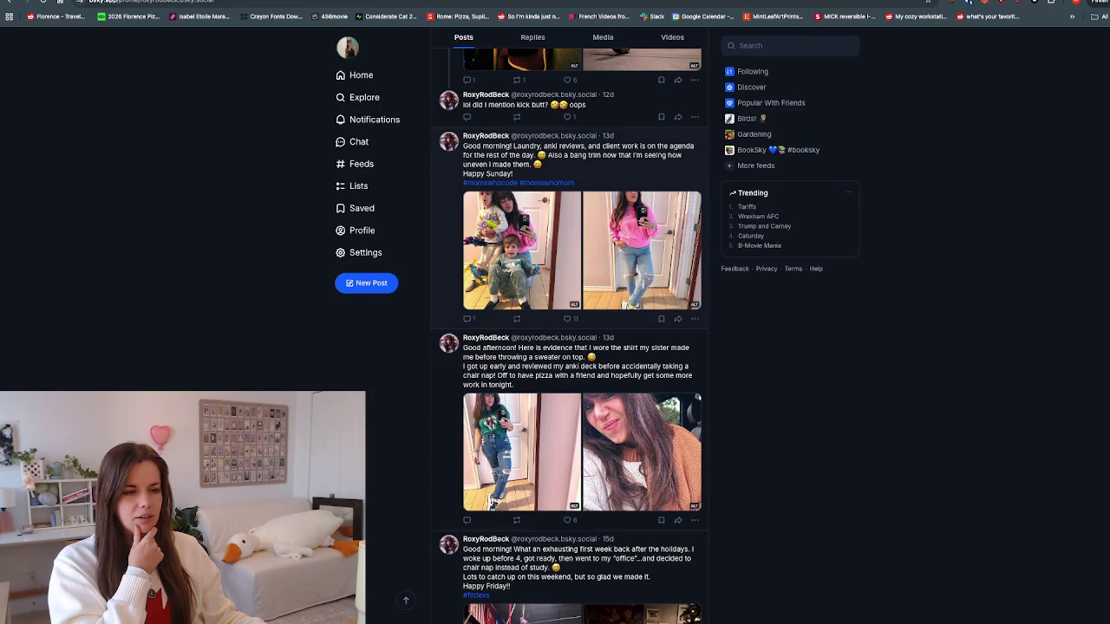
pyautogui.scroll(-2, 492, 314)
pyautogui.scroll(-2, 581, 347)
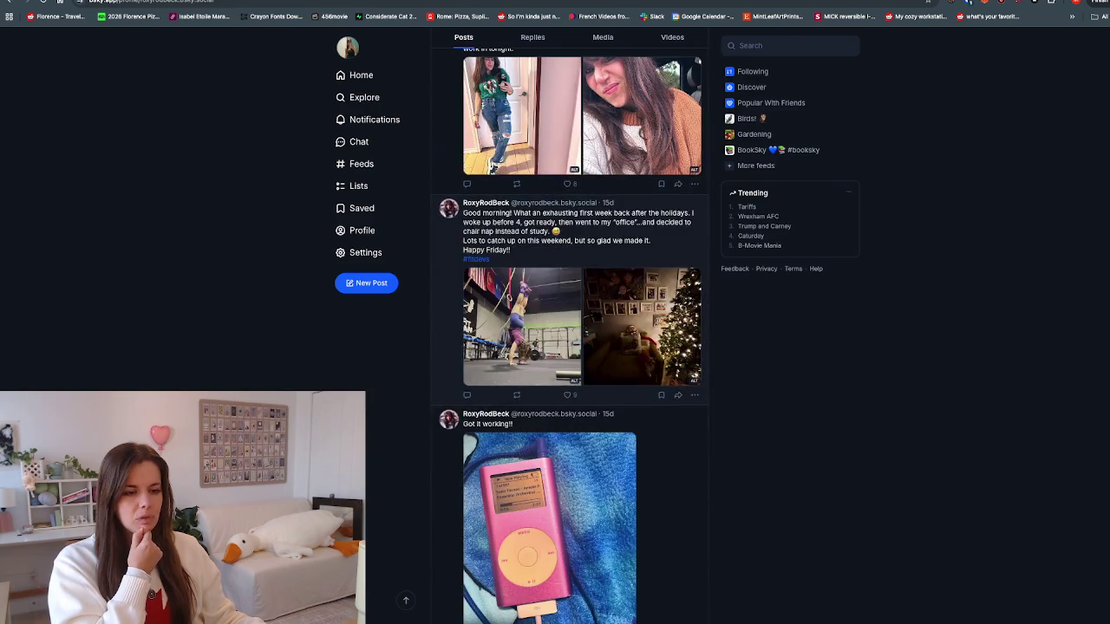
pyautogui.scroll(-2, 555, 346)
pyautogui.click(550, 390)
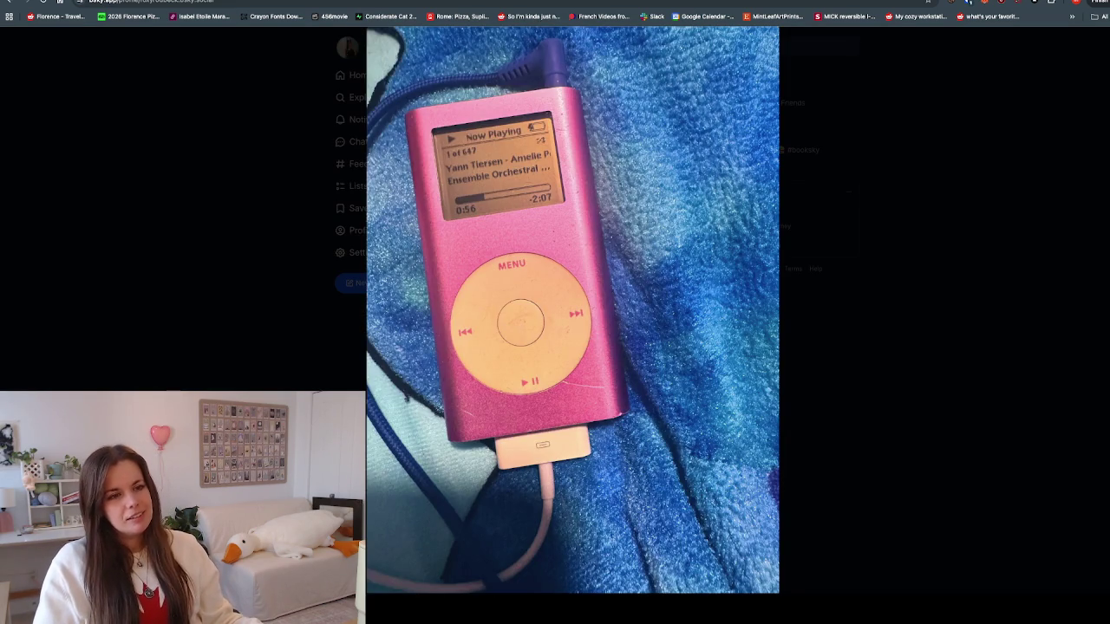
pyautogui.press('Escape')
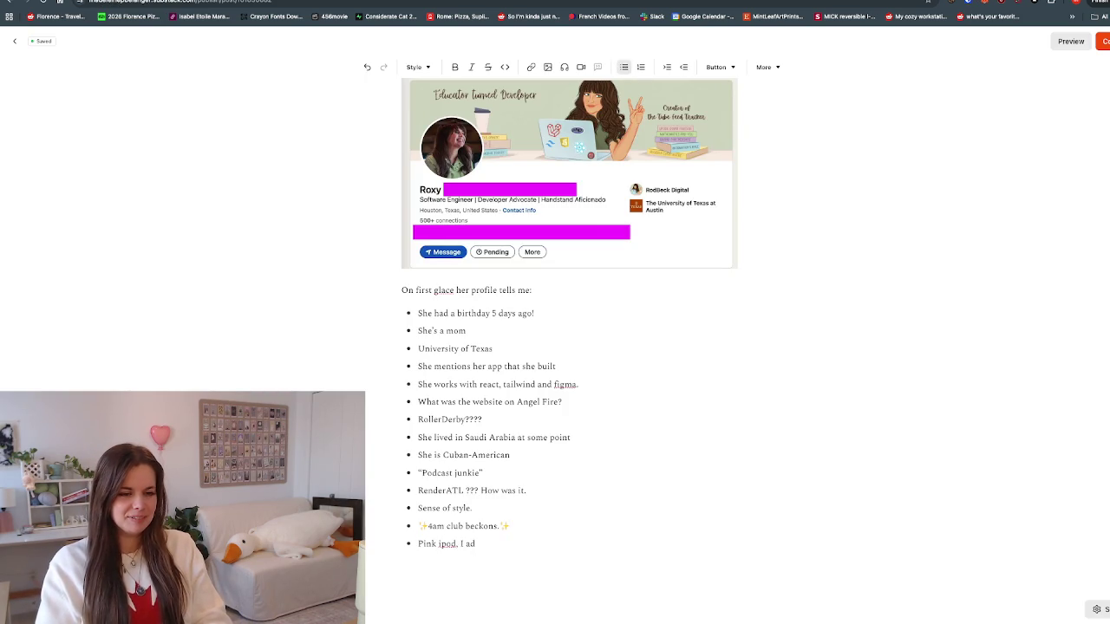
# Step: Finish the bullet as 'Pink ipod. I had the same one!' and add an empty bullet below it
pyautogui.write('e same one!')
pyautogui.press('Return')
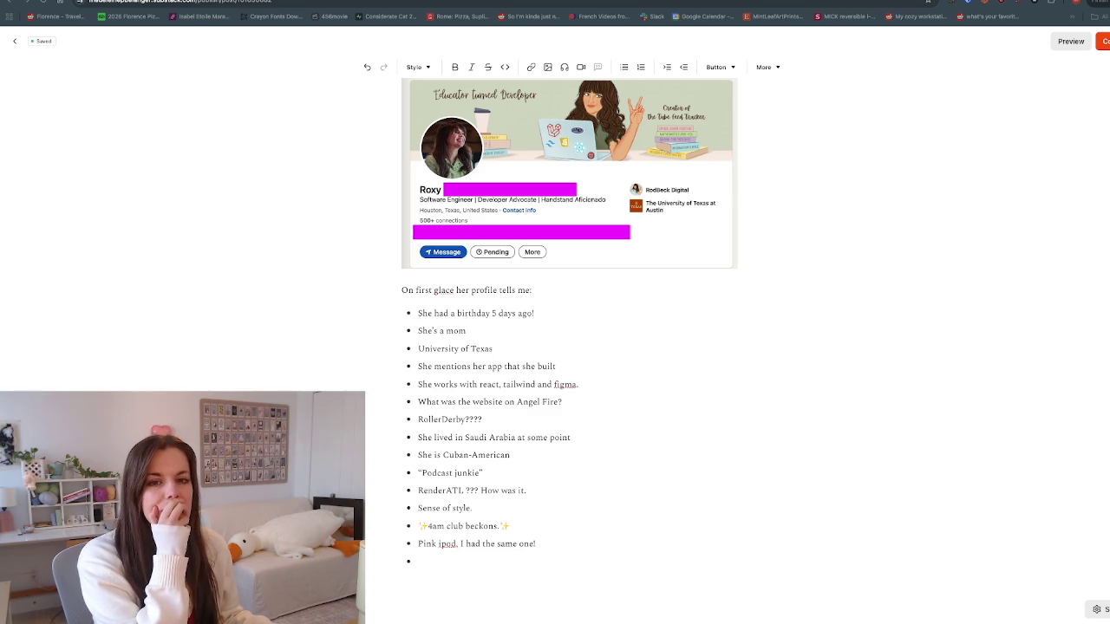
pyautogui.hotkey('alt', 'Tab')
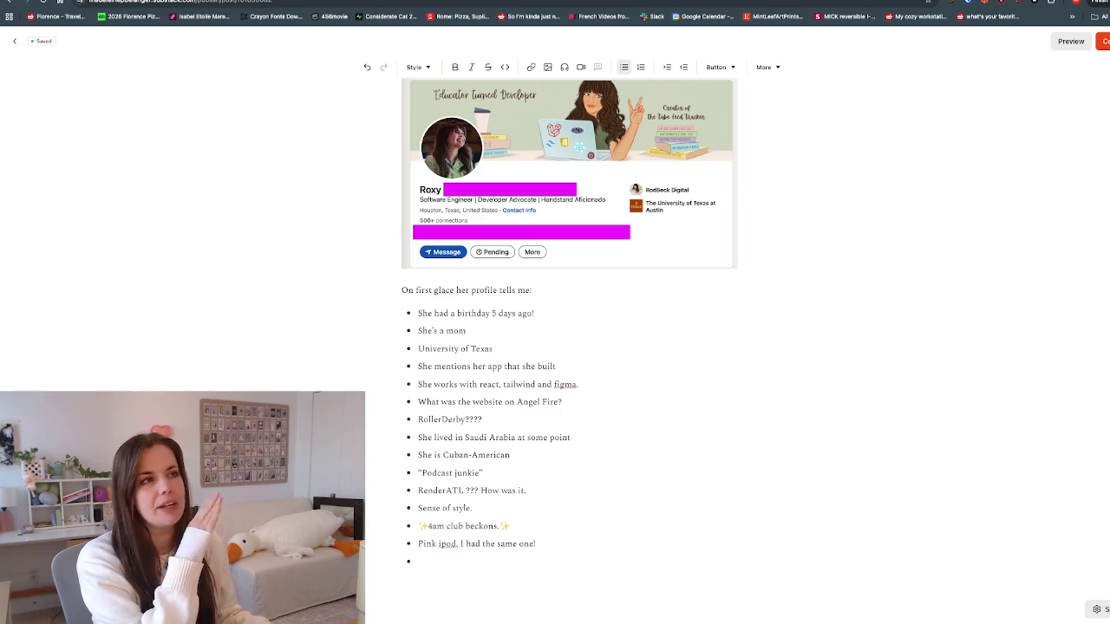
pyautogui.hotkey('ctrl', 'Tab')
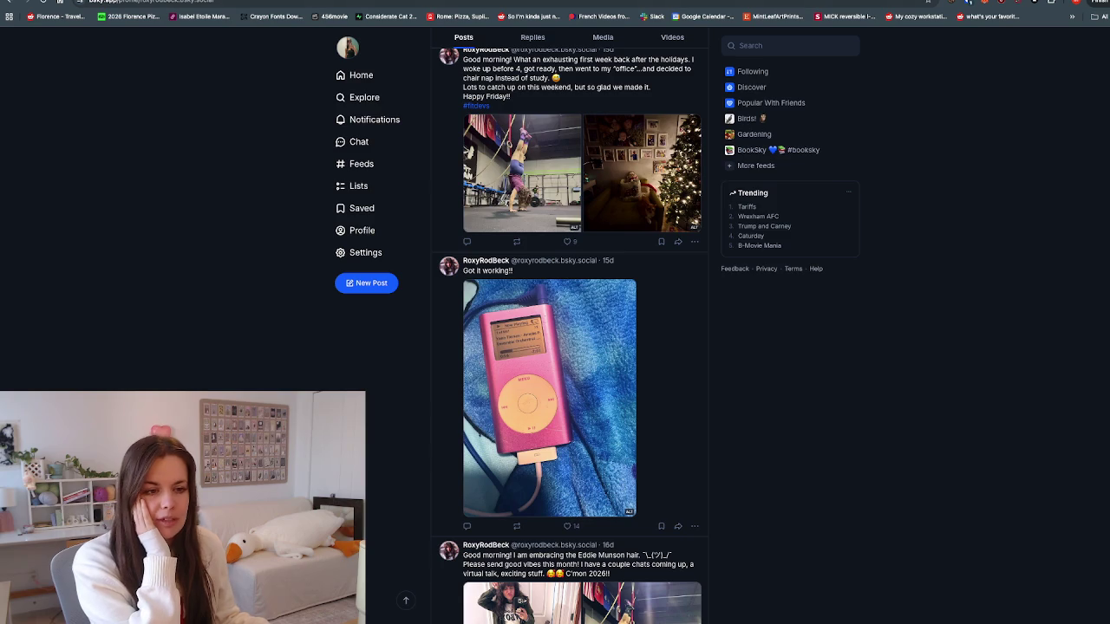
pyautogui.scroll(-5, 564, 346)
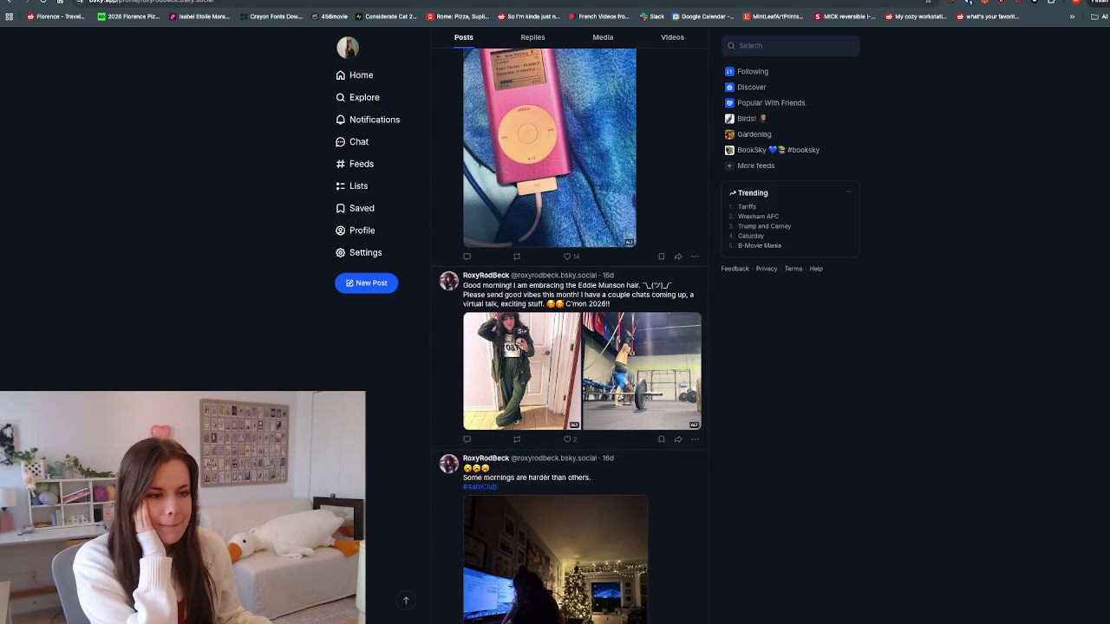
pyautogui.scroll(-2, 572, 347)
pyautogui.scroll(-3, 572, 347)
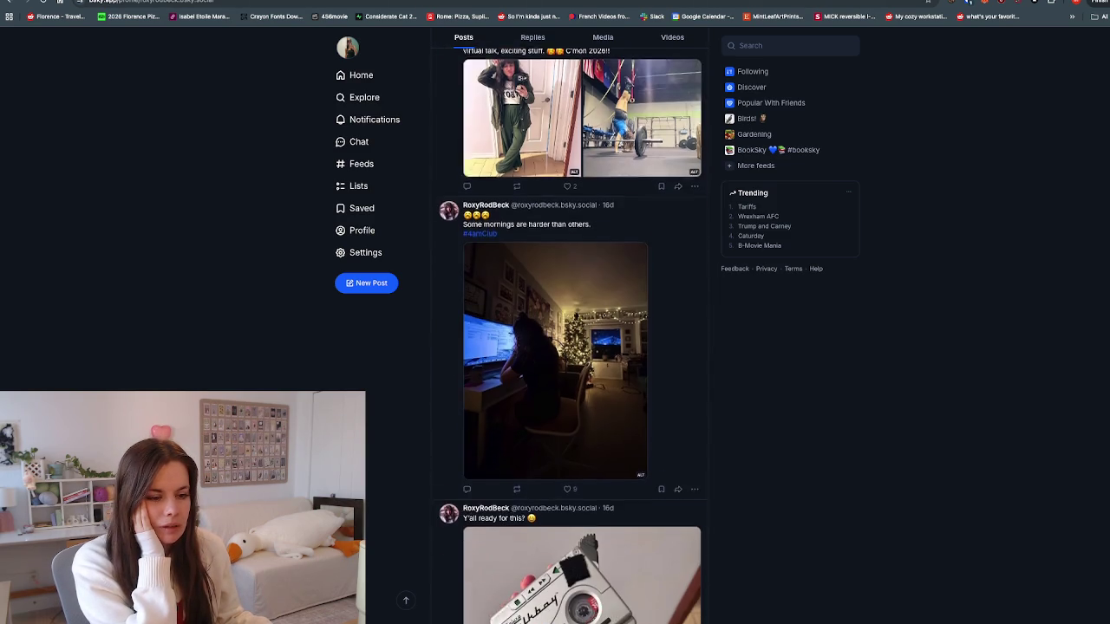
pyautogui.scroll(-4, 538, 402)
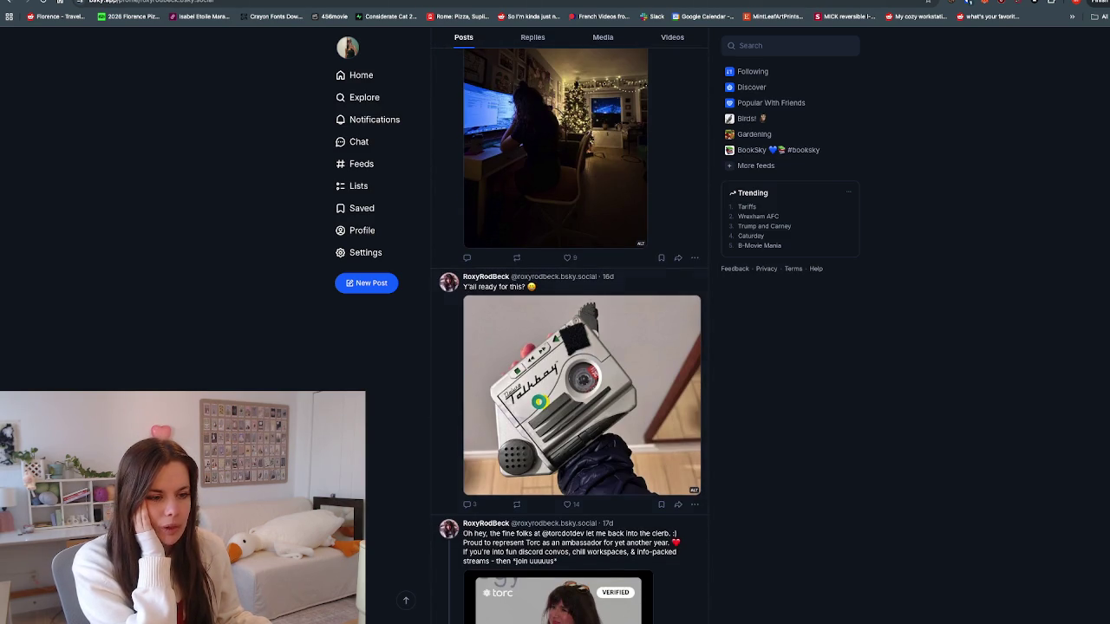
pyautogui.click(538, 401)
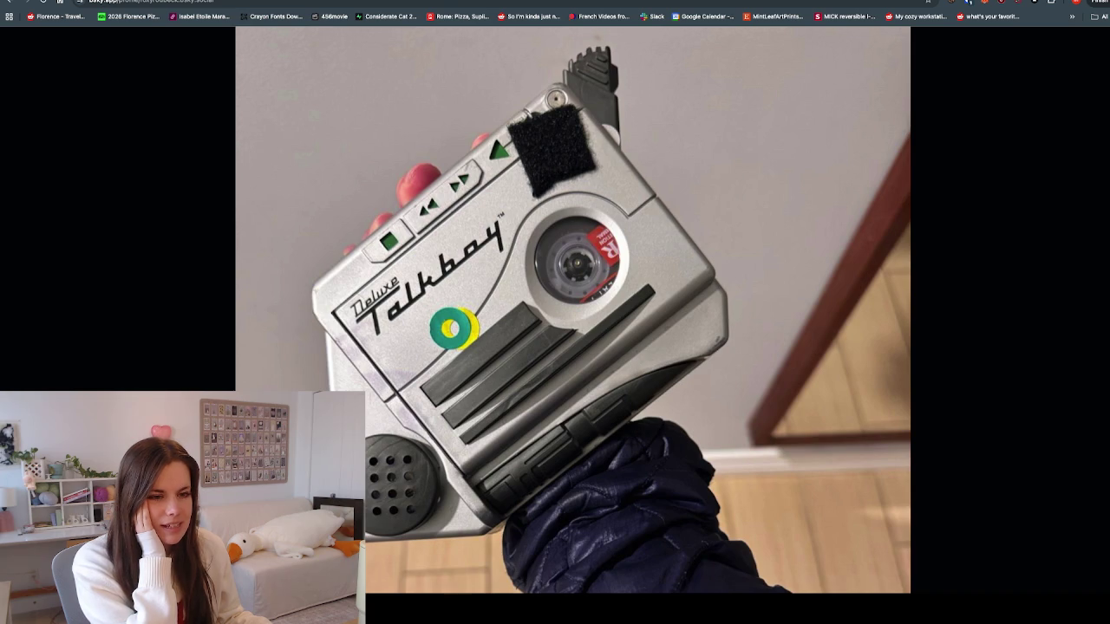
pyautogui.press('Escape')
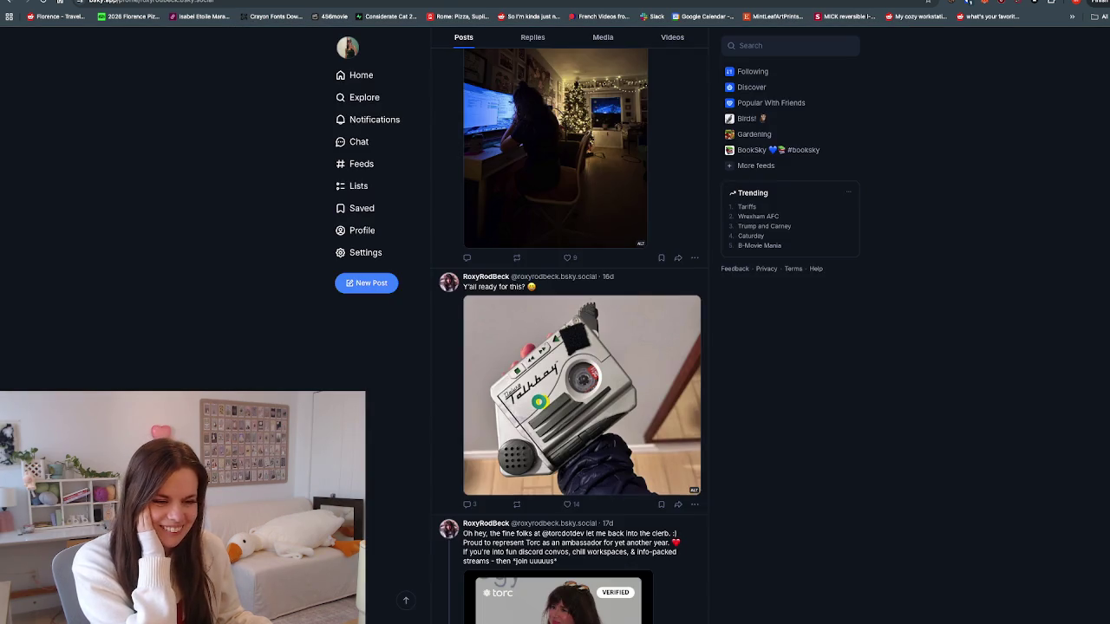
pyautogui.scroll(-3, 581, 347)
pyautogui.scroll(-2, 581, 347)
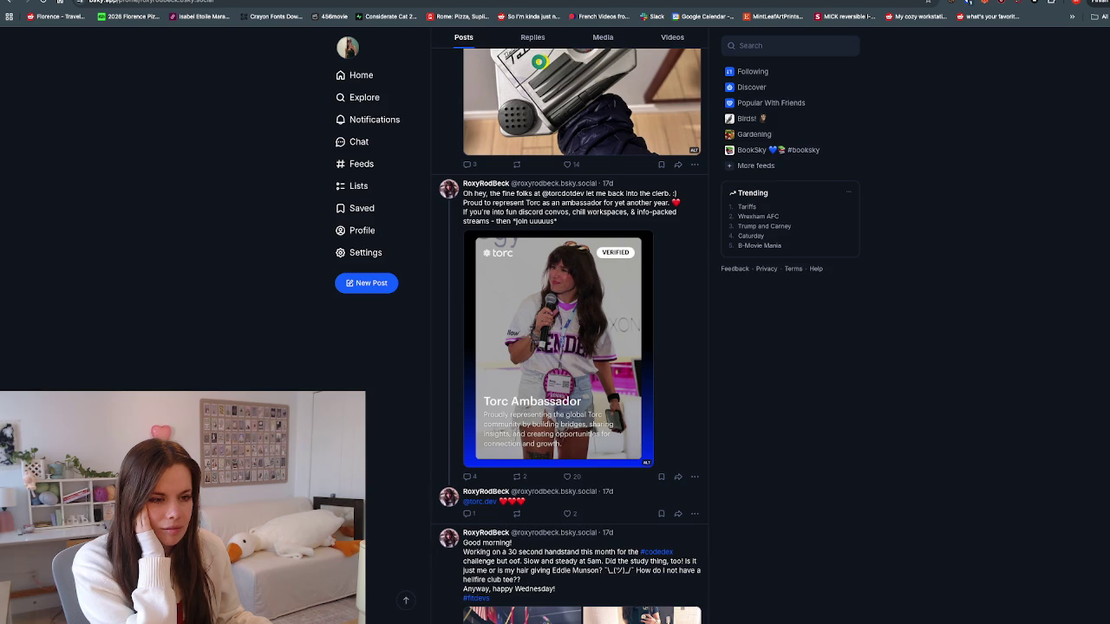
pyautogui.scroll(-1, 581, 347)
pyautogui.scroll(-1, 581, 347)
pyautogui.scroll(-2, 581, 347)
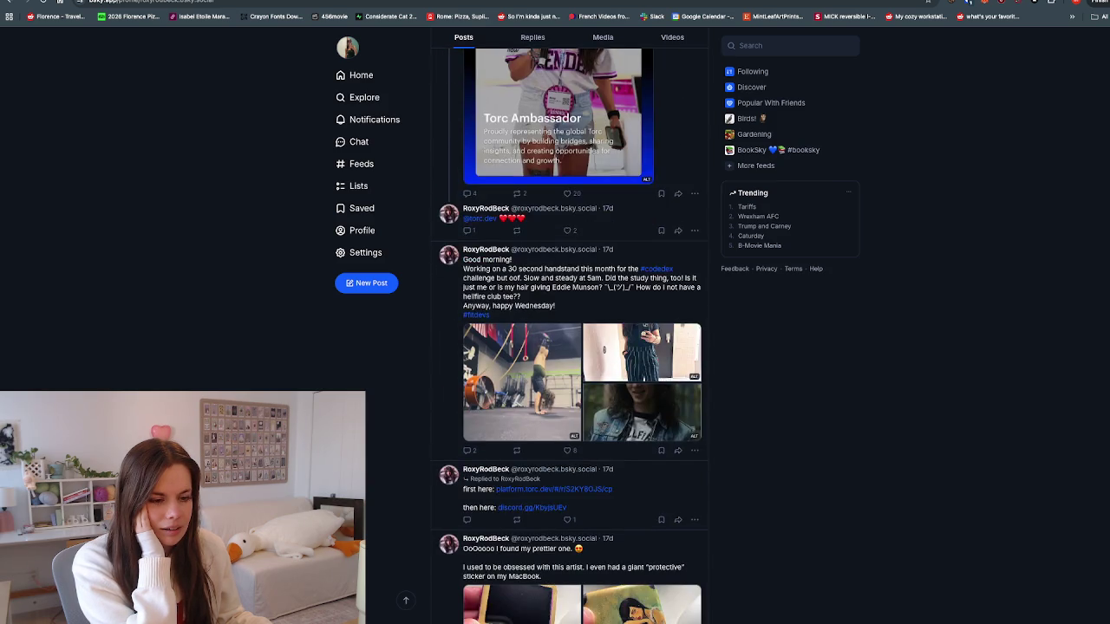
pyautogui.scroll(-3, 581, 346)
pyautogui.scroll(-1, 581, 347)
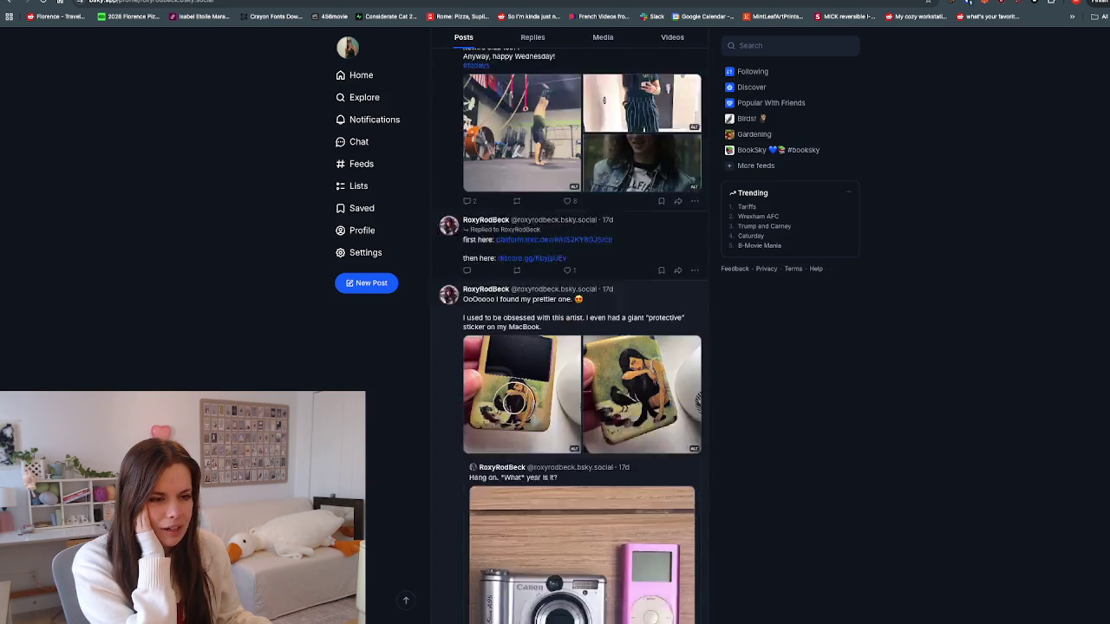
pyautogui.scroll(-1, 581, 346)
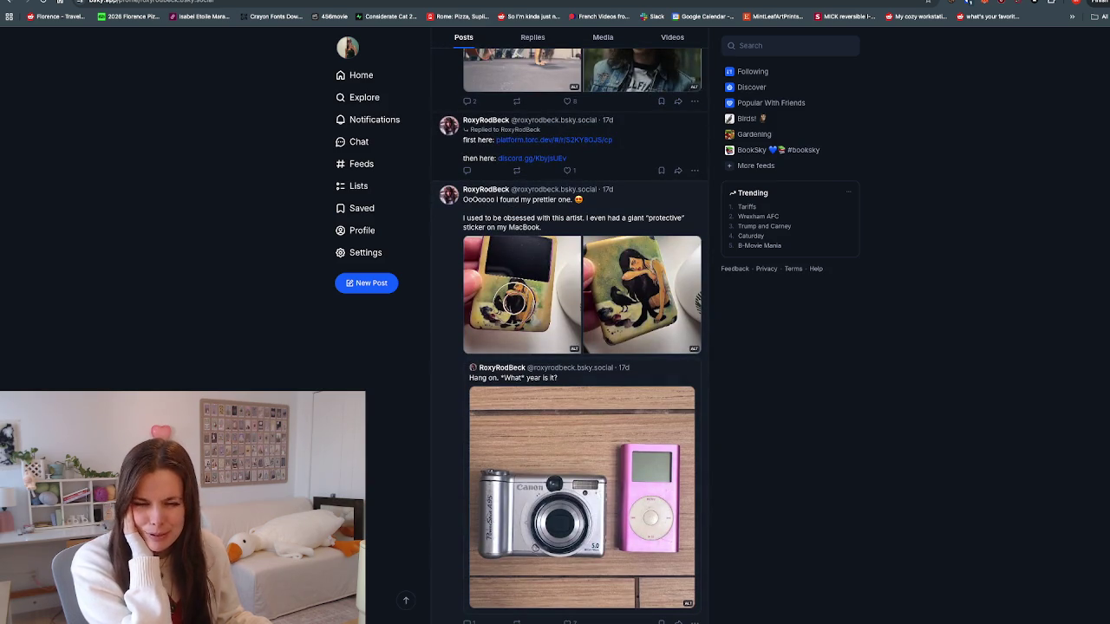
pyautogui.scroll(-3, 581, 347)
pyautogui.scroll(-2, 581, 347)
pyautogui.scroll(-3, 581, 347)
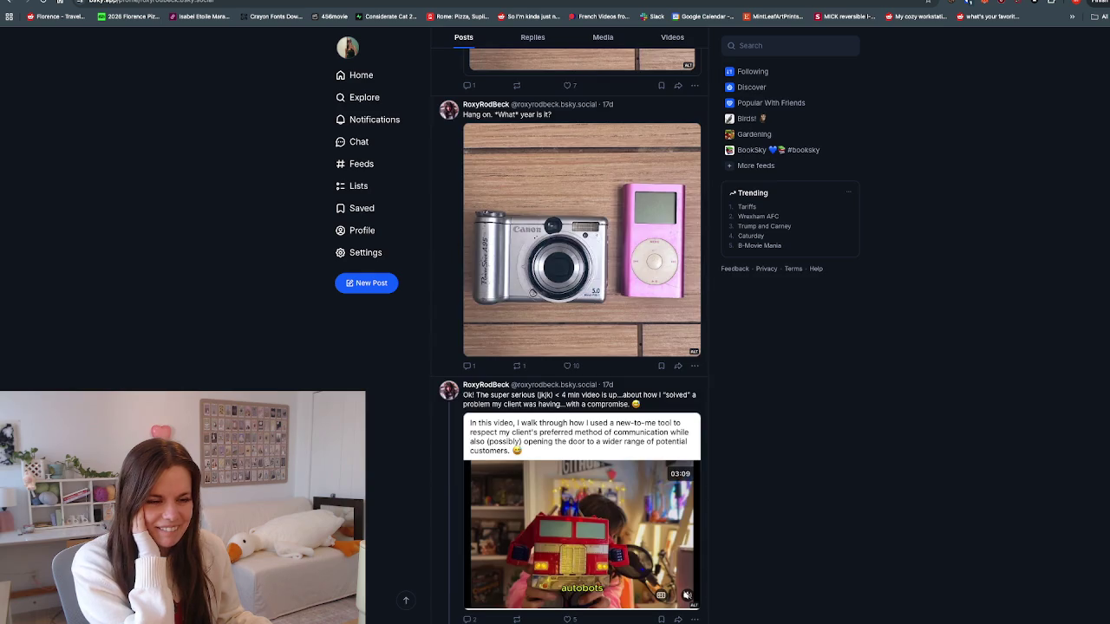
pyautogui.scroll(2, 581, 347)
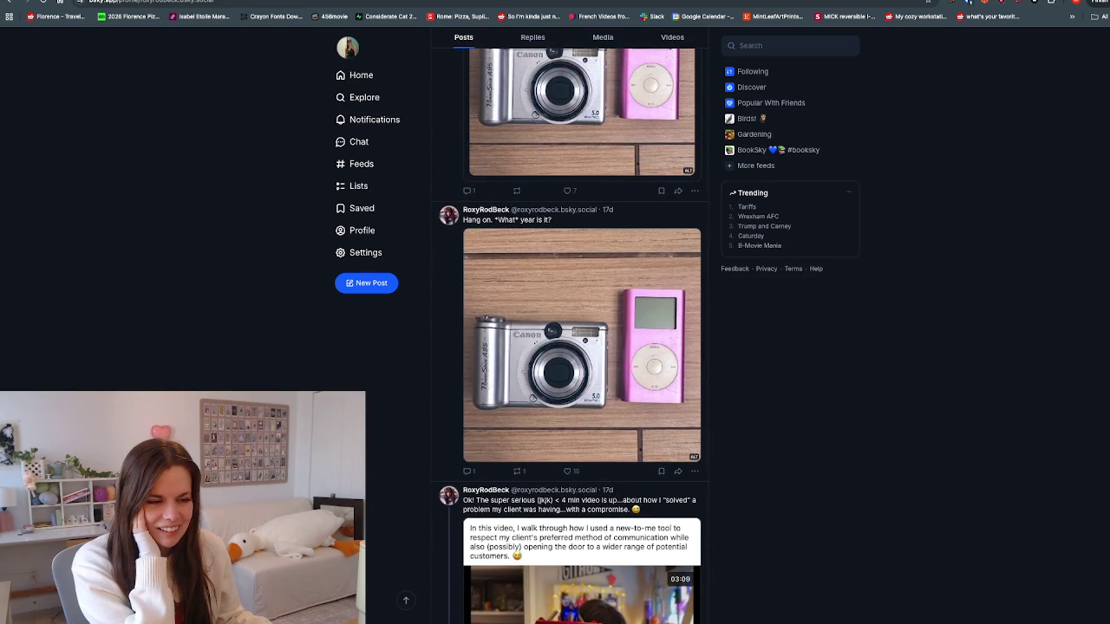
pyautogui.scroll(-4, 581, 347)
pyautogui.scroll(-3, 581, 347)
pyautogui.scroll(-4, 581, 347)
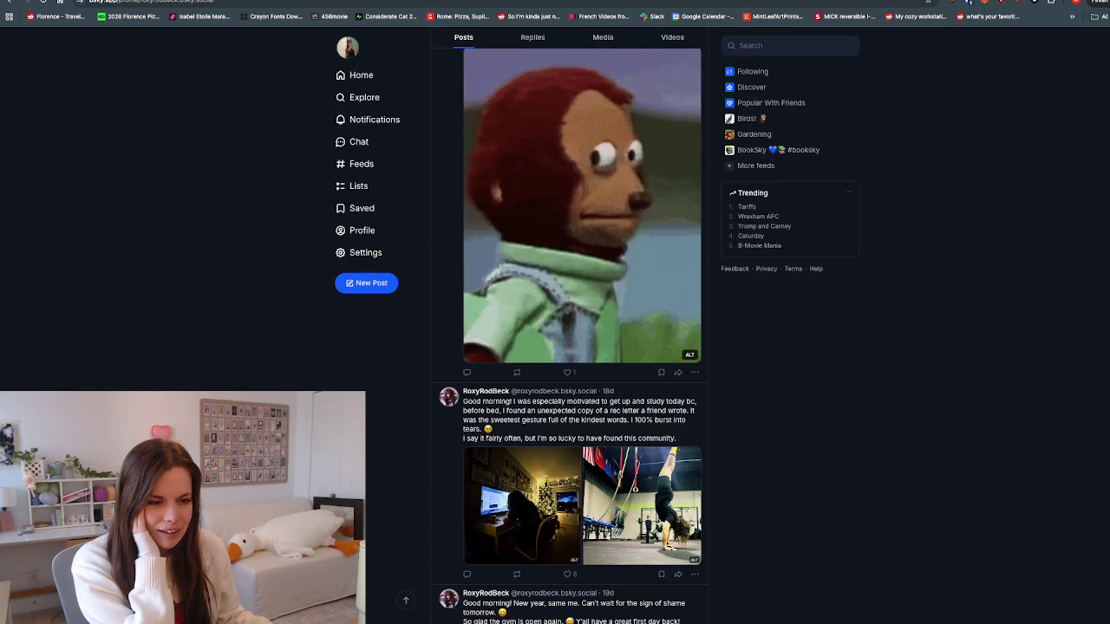
pyautogui.scroll(-4, 581, 347)
pyautogui.scroll(-4, 581, 347)
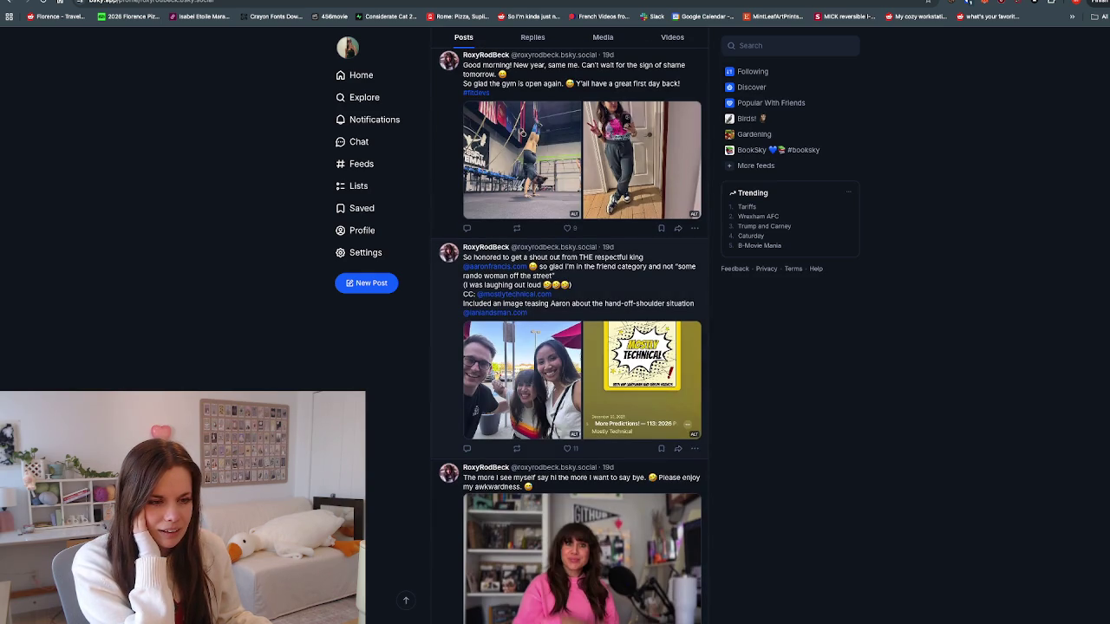
pyautogui.scroll(-2, 581, 347)
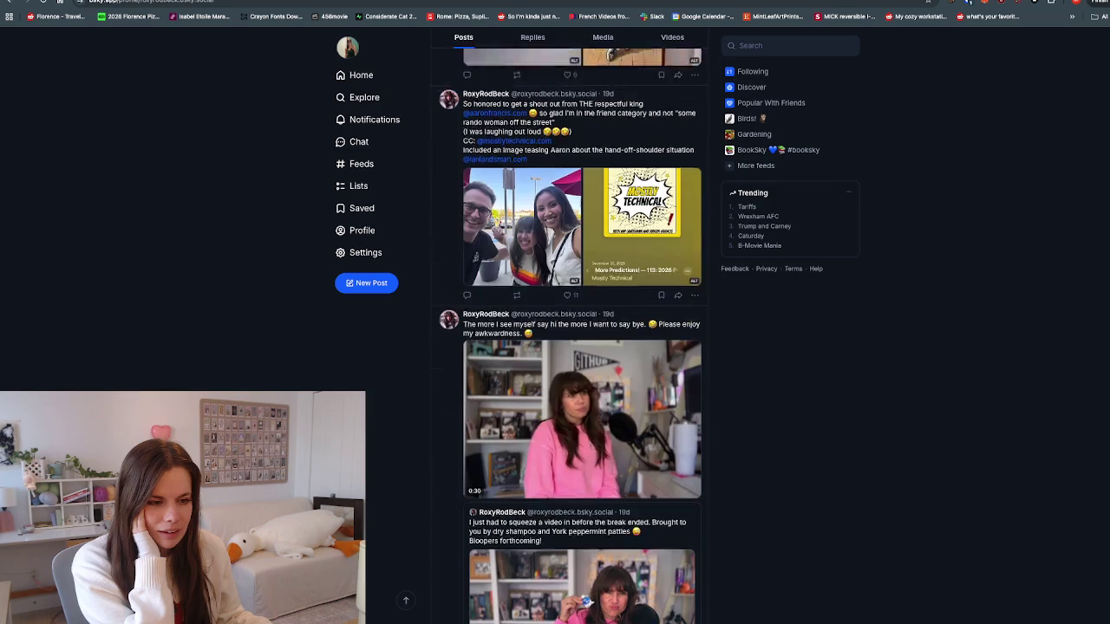
pyautogui.scroll(-1, 581, 347)
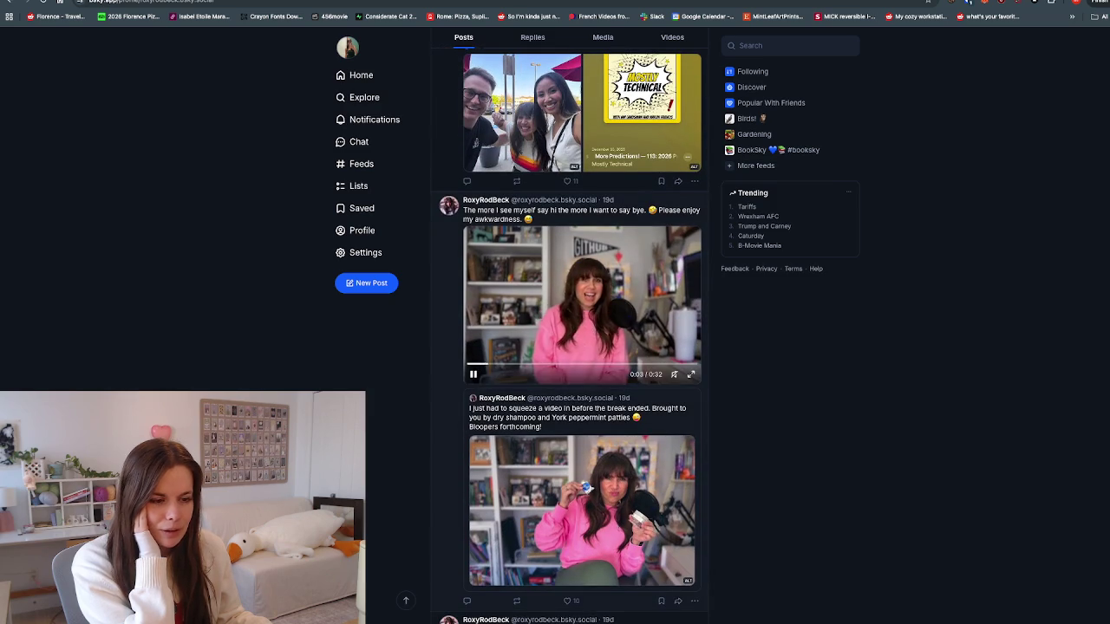
pyautogui.scroll(-1, 581, 347)
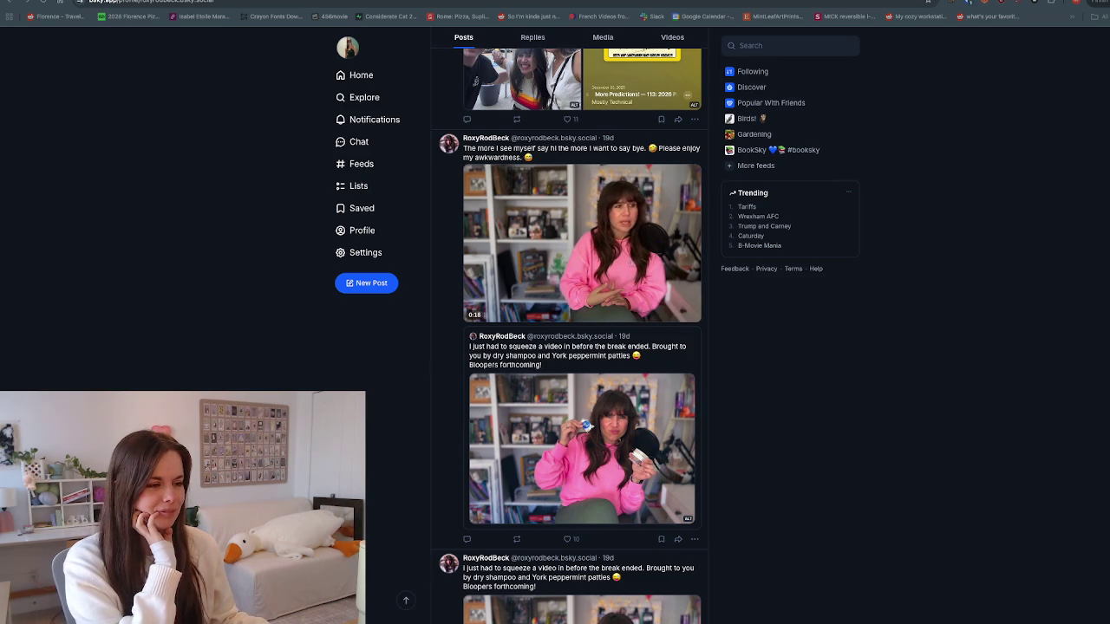
pyautogui.scroll(-3, 581, 330)
pyautogui.scroll(-3, 572, 330)
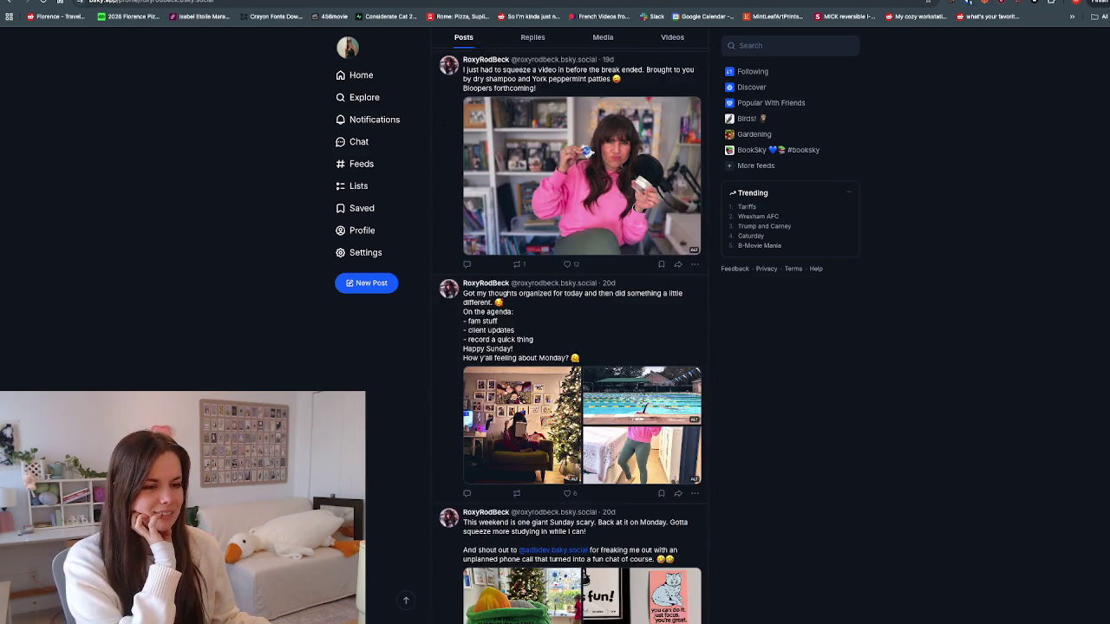
pyautogui.scroll(-3, 573, 336)
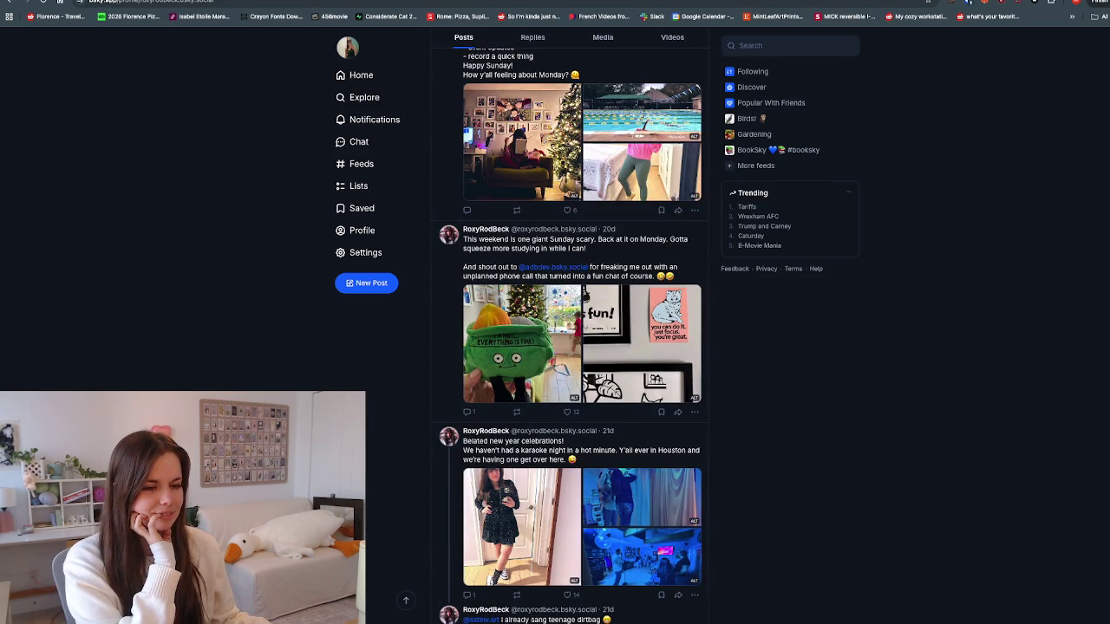
pyautogui.scroll(-3, 581, 336)
pyautogui.scroll(-2, 581, 336)
pyautogui.scroll(-1, 581, 336)
pyautogui.scroll(-1, 581, 335)
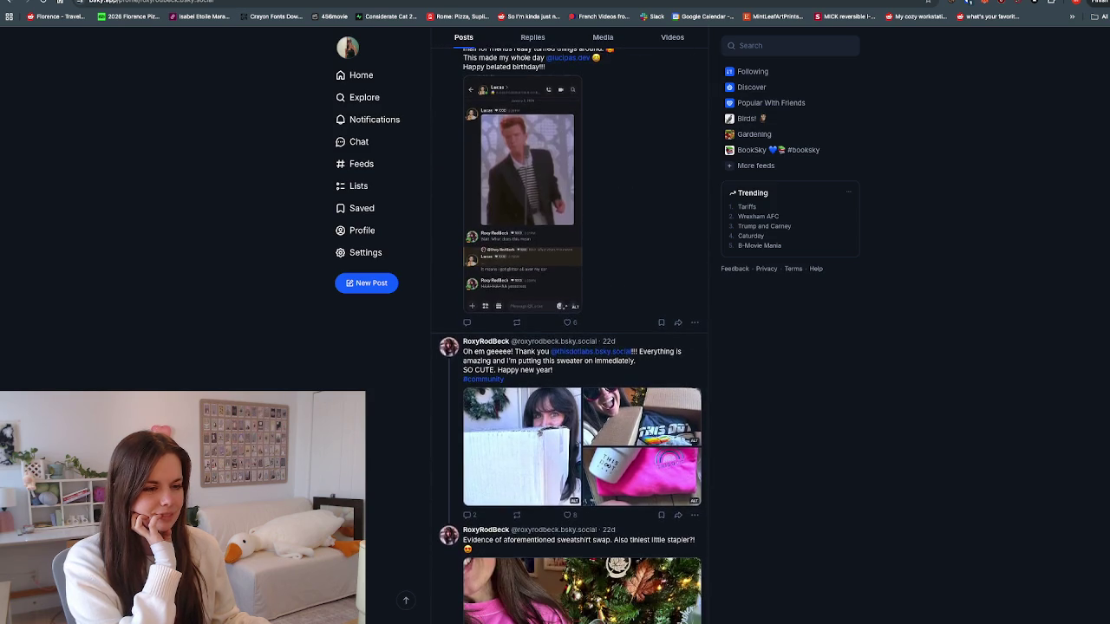
pyautogui.scroll(-2, 581, 336)
pyautogui.click(642, 274)
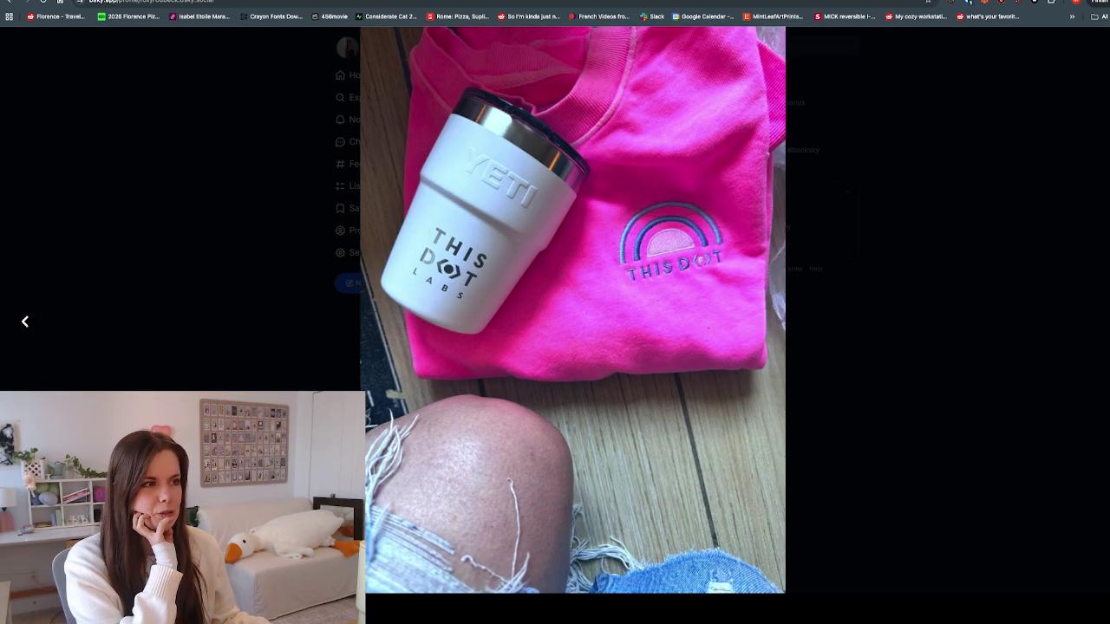
pyautogui.press('Escape')
pyautogui.scroll(-3, 581, 336)
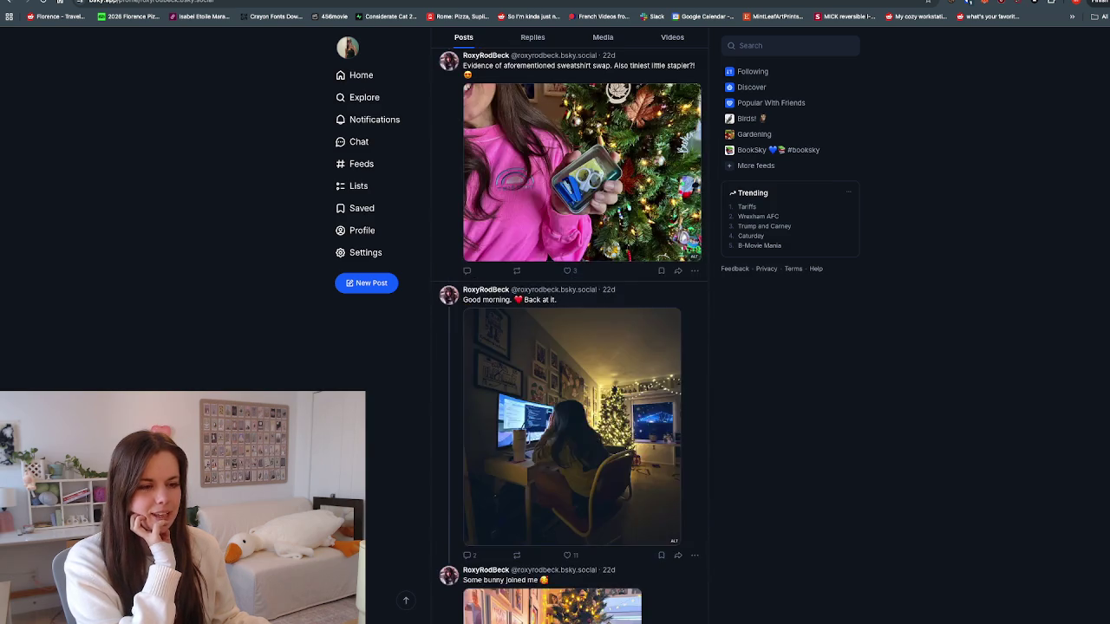
pyautogui.scroll(-2, 581, 335)
pyautogui.scroll(3, 581, 335)
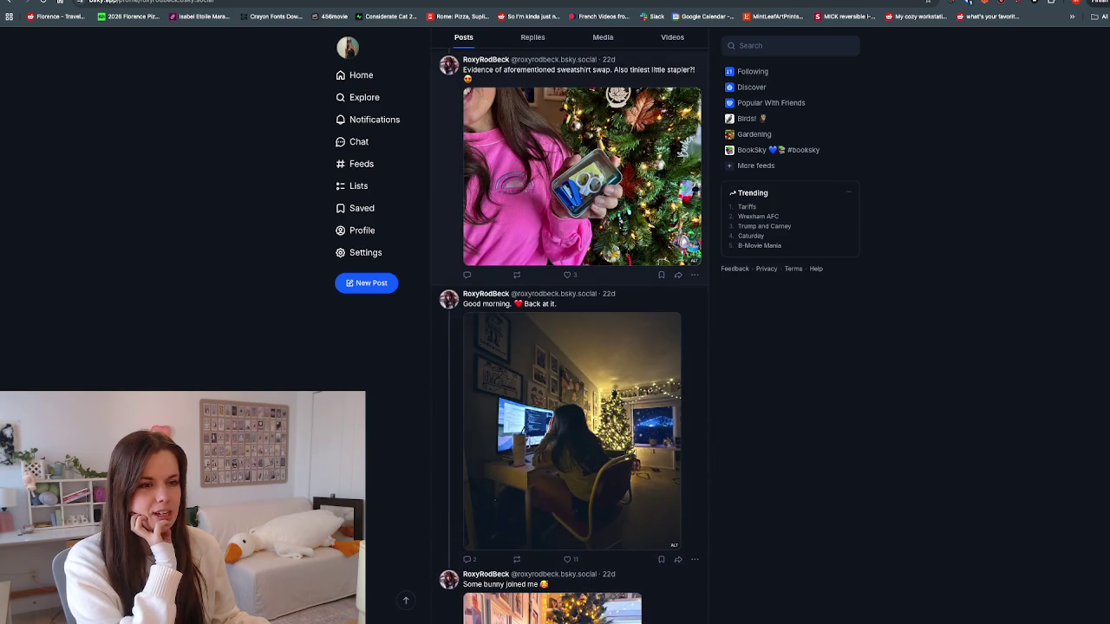
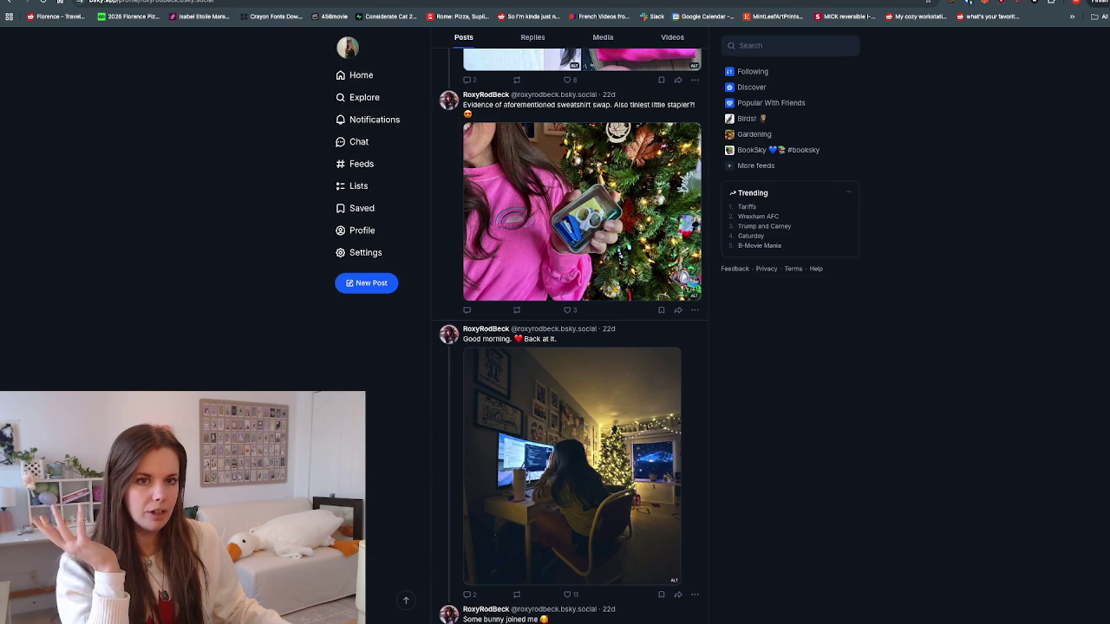
# Step: Switch from Bluesky to the Substack draft of LinkedIn profile notes
pyautogui.hotkey('ctrl', 'Tab')
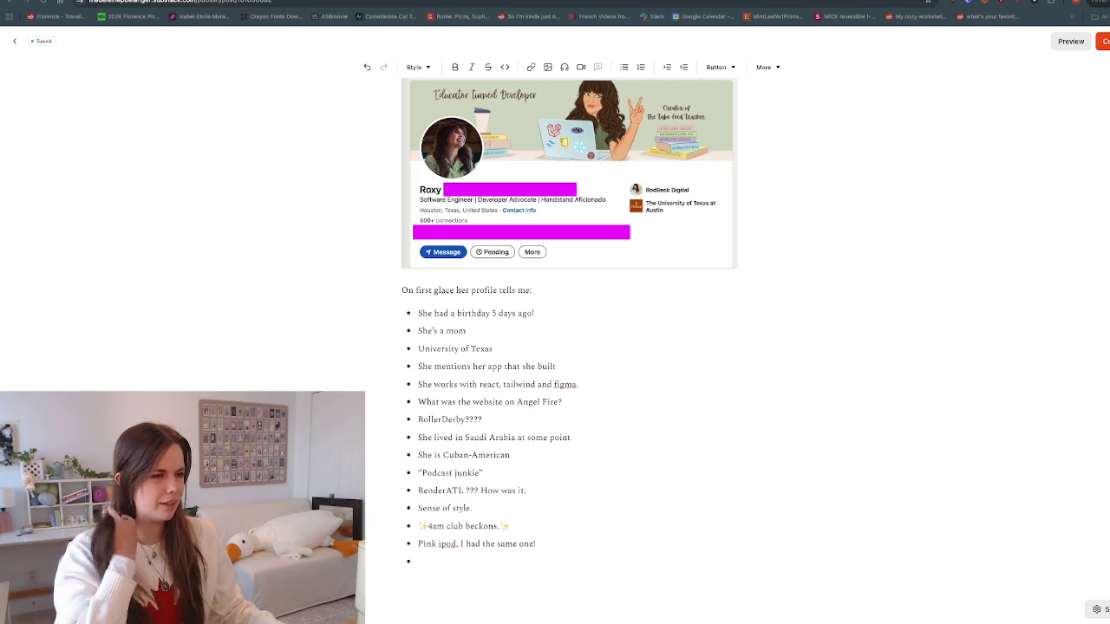
# Step: End the 14-item profile-notes bullet list with a plain paragraph, then start a new tab for LinkedIn
pyautogui.press('super+Tab')
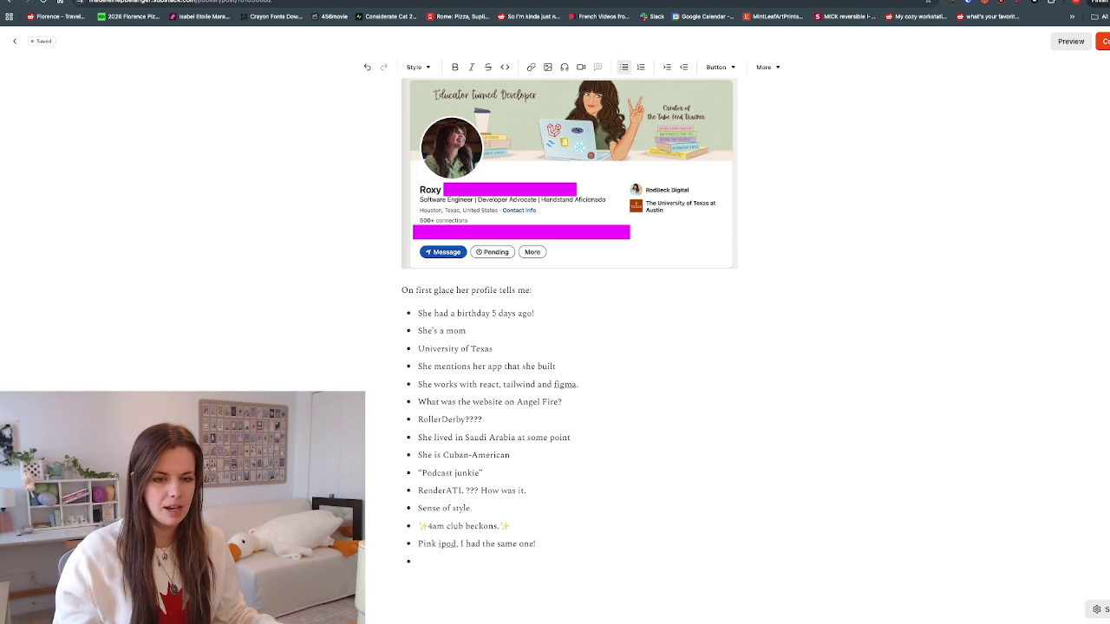
pyautogui.press('super+Tab')
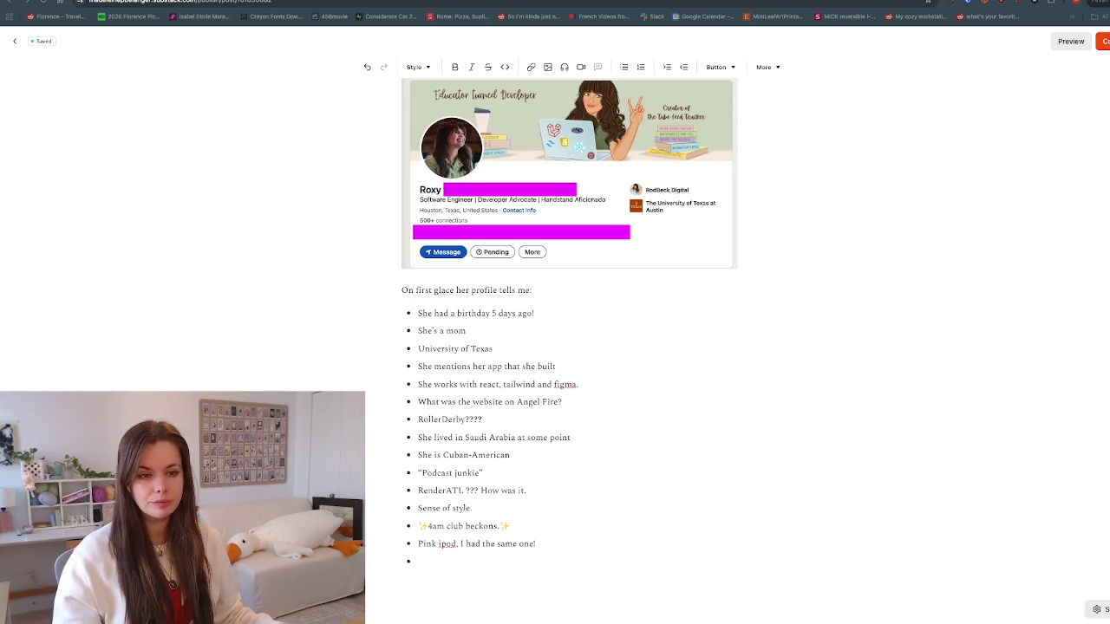
pyautogui.scroll(-1, 555, 347)
pyautogui.press('Return')
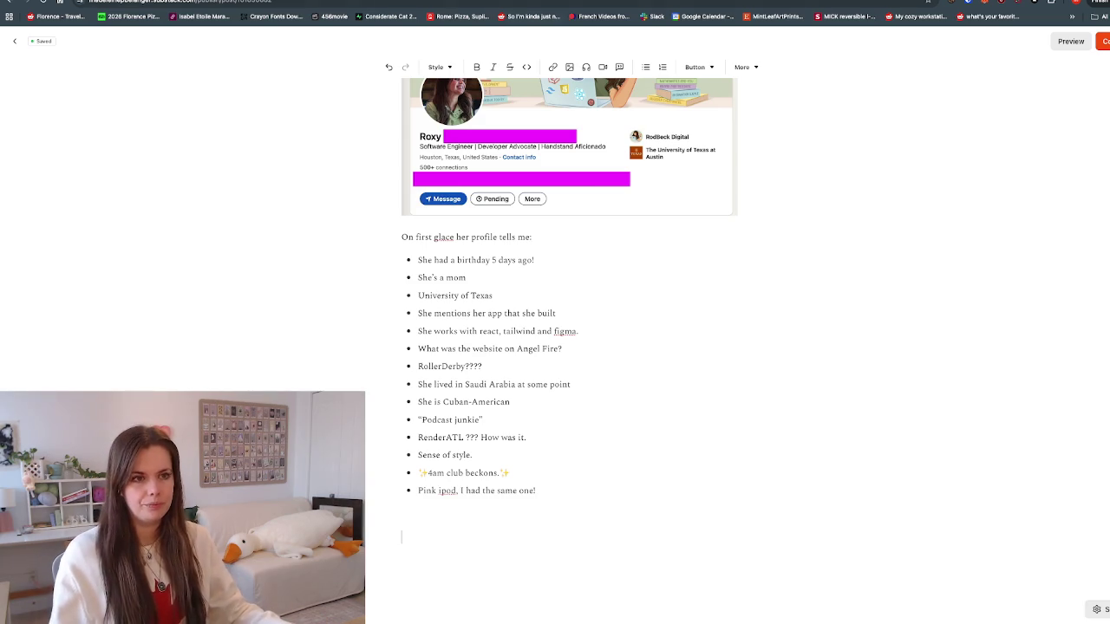
pyautogui.hotkey('ctrl', 't')
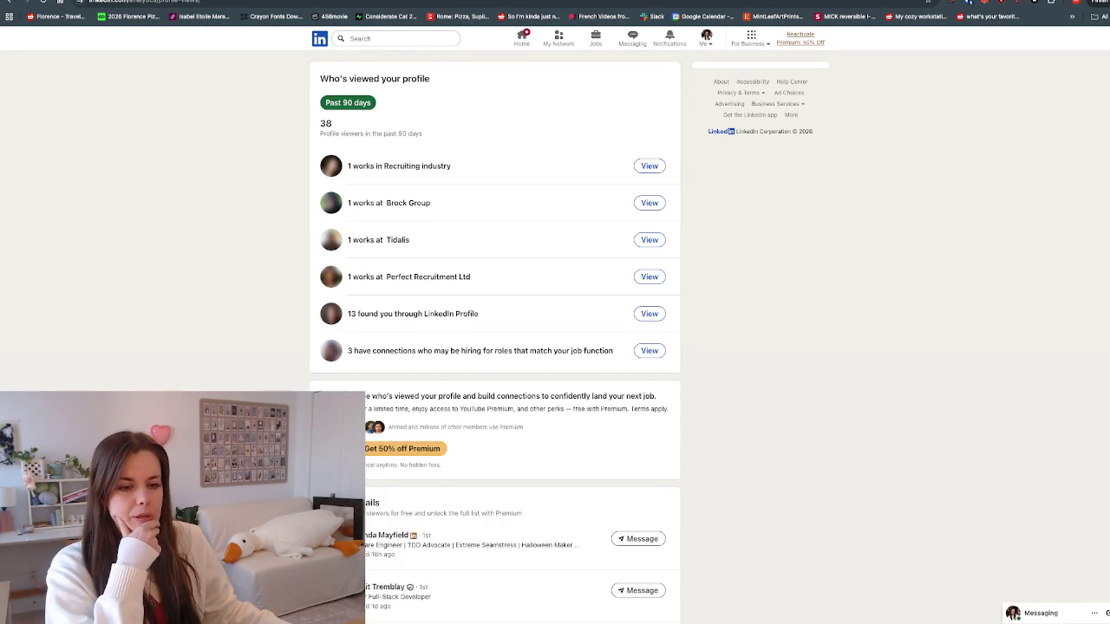
# Step: Open a recent profile viewer's page, start a Connect invitation with a note, then cancel it
pyautogui.scroll(-2, 494, 346)
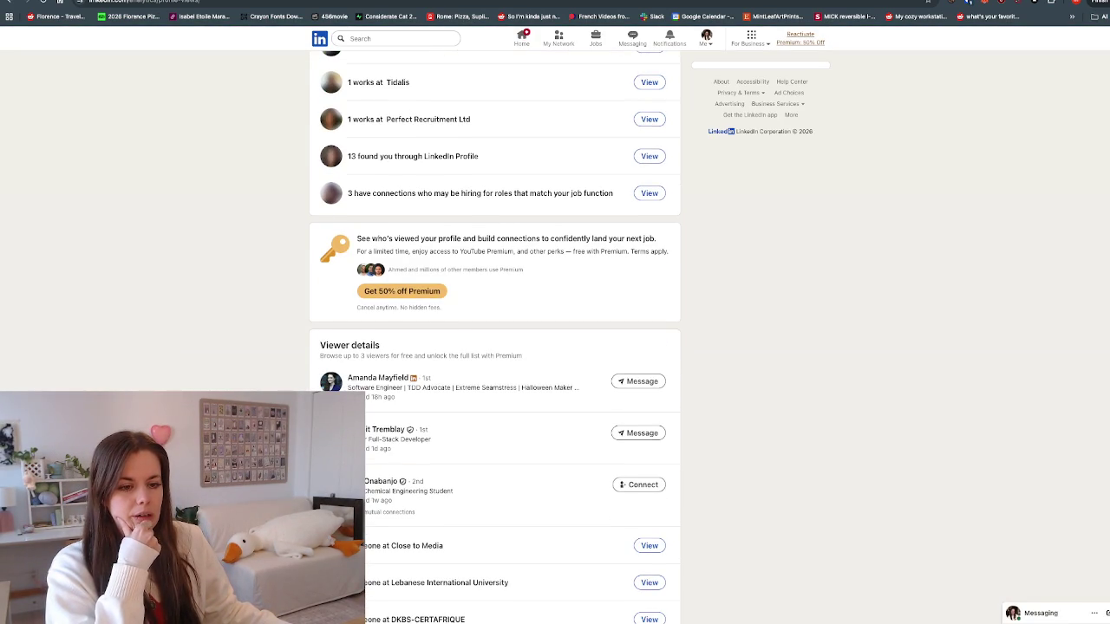
pyautogui.scroll(-2, 495, 338)
pyautogui.click(372, 334)
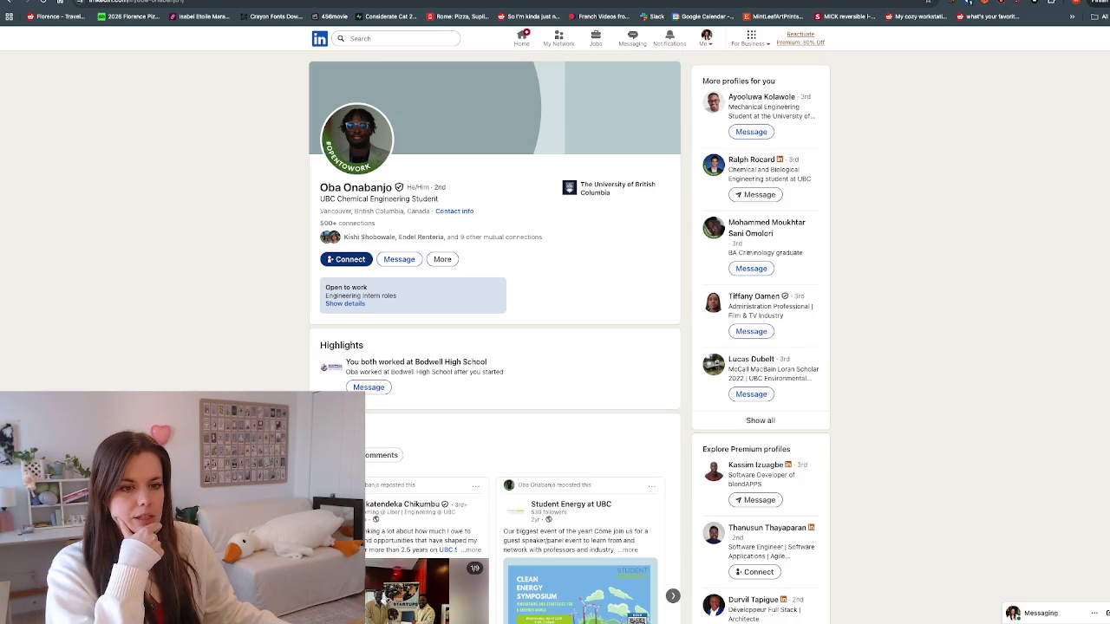
pyautogui.click(347, 259)
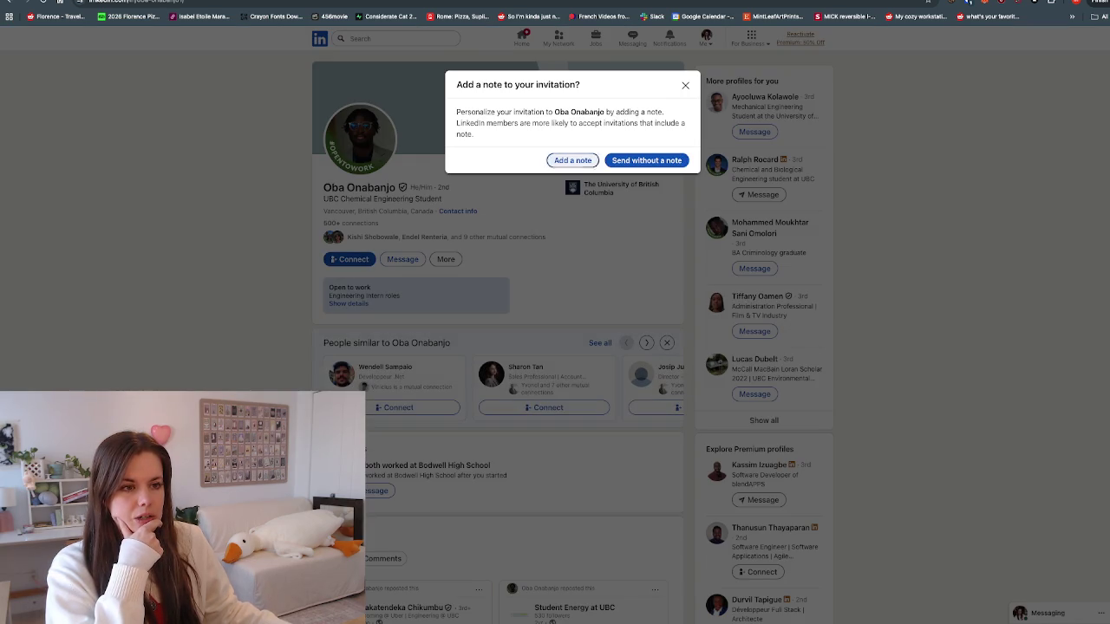
pyautogui.click(572, 159)
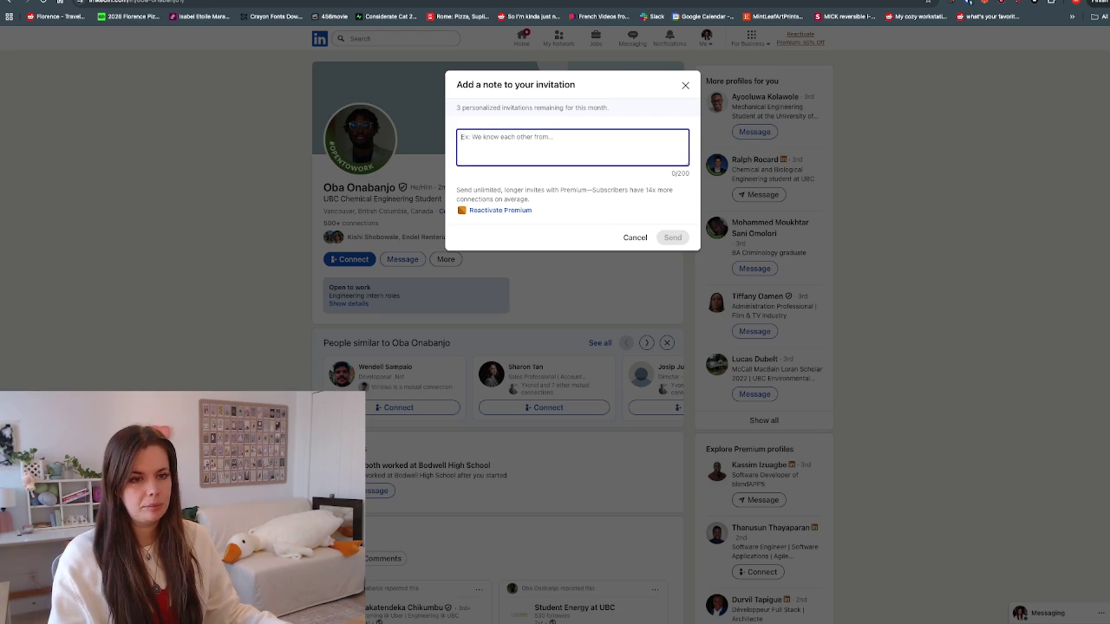
pyautogui.press('Escape')
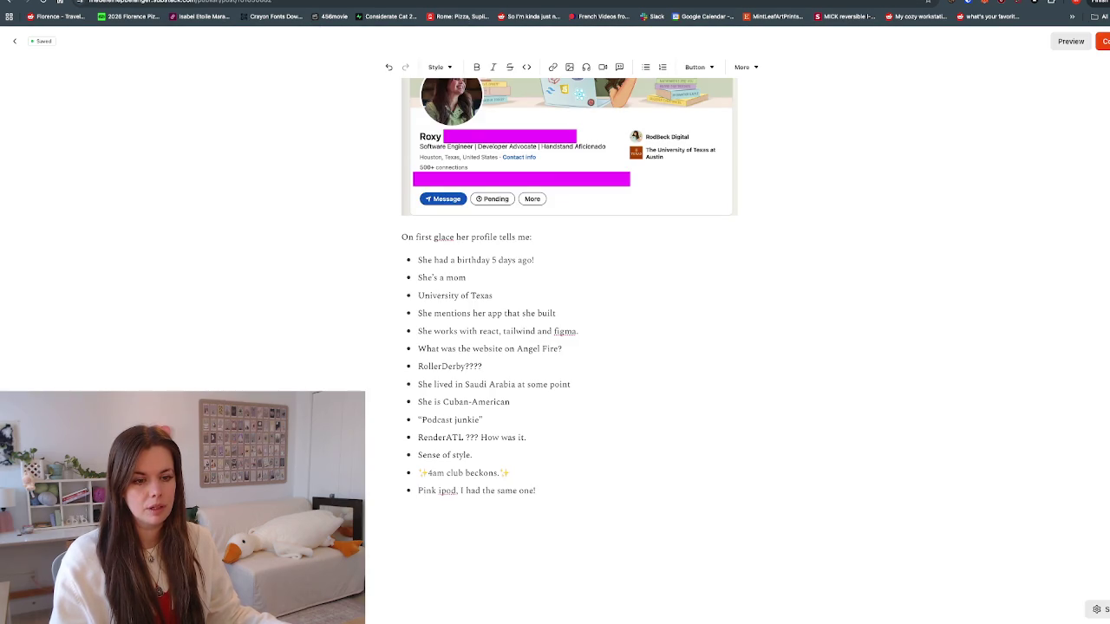
pyautogui.scroll(-1, 568, 287)
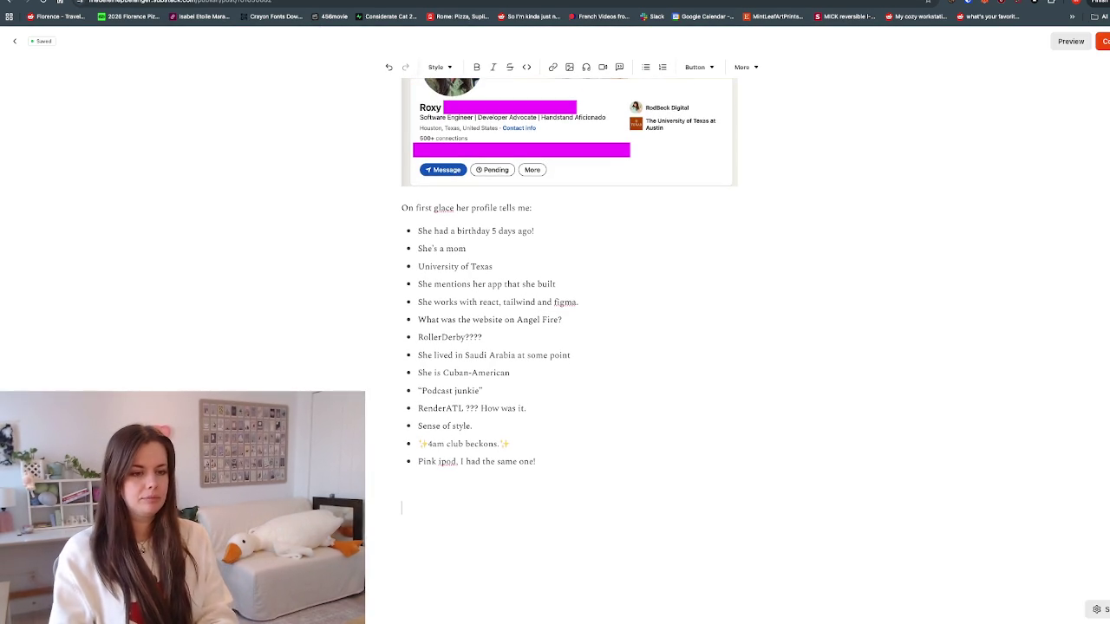
# Step: Move below the profile-notes list and paste in the start of the 'Priority asks:' section
pyautogui.scroll(1, 569, 347)
pyautogui.scroll(1, 568, 347)
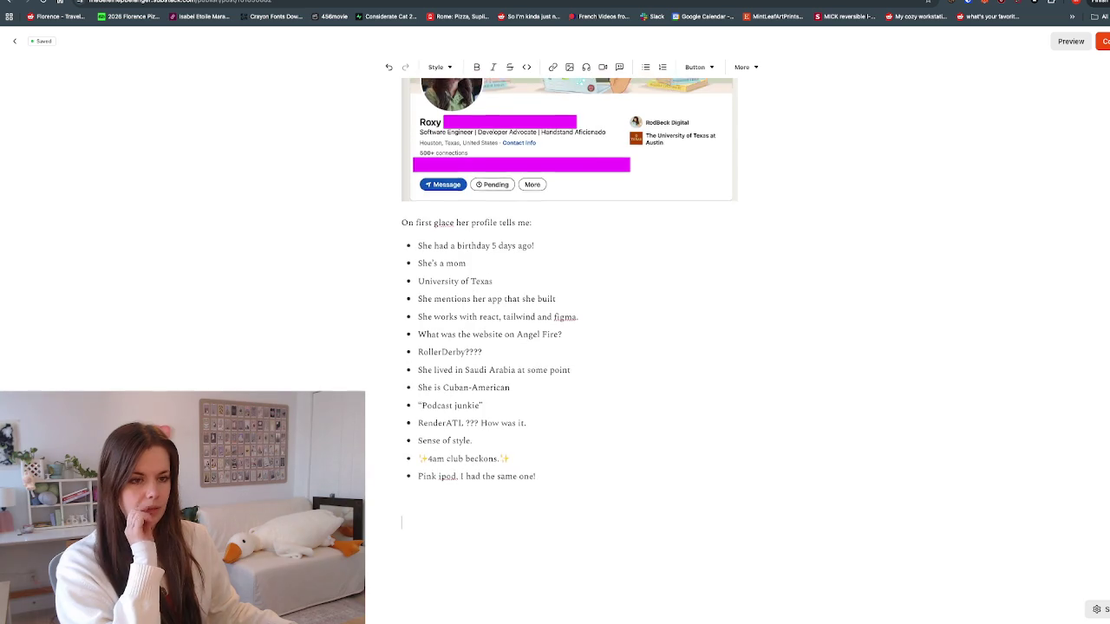
pyautogui.scroll(1, 569, 347)
pyautogui.scroll(1, 569, 347)
pyautogui.click(534, 279)
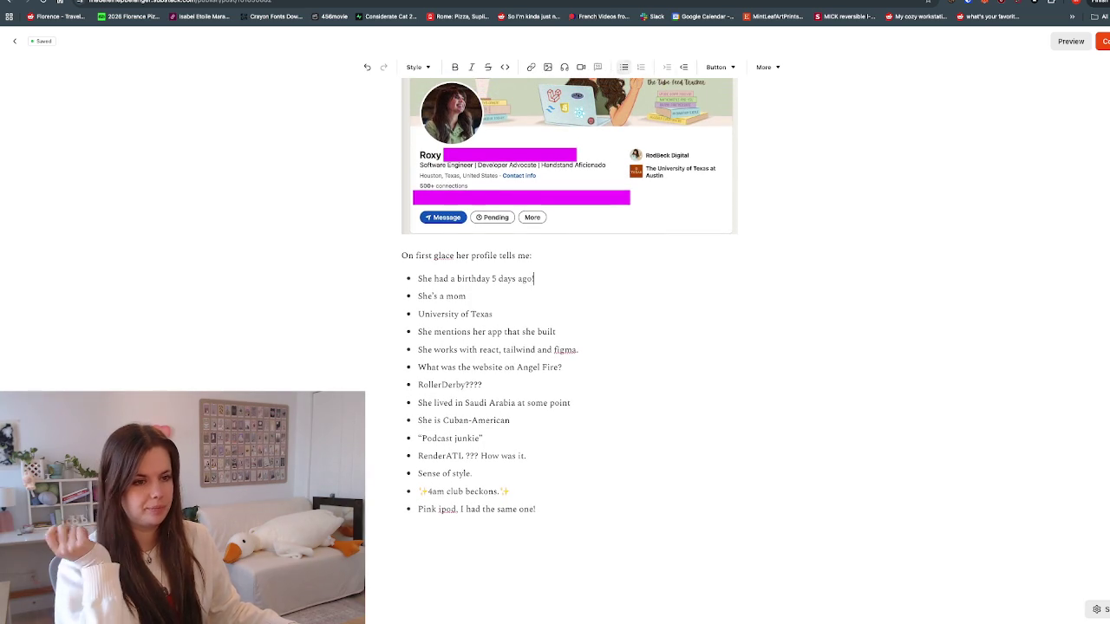
pyautogui.hotkey('shift', 'Home')
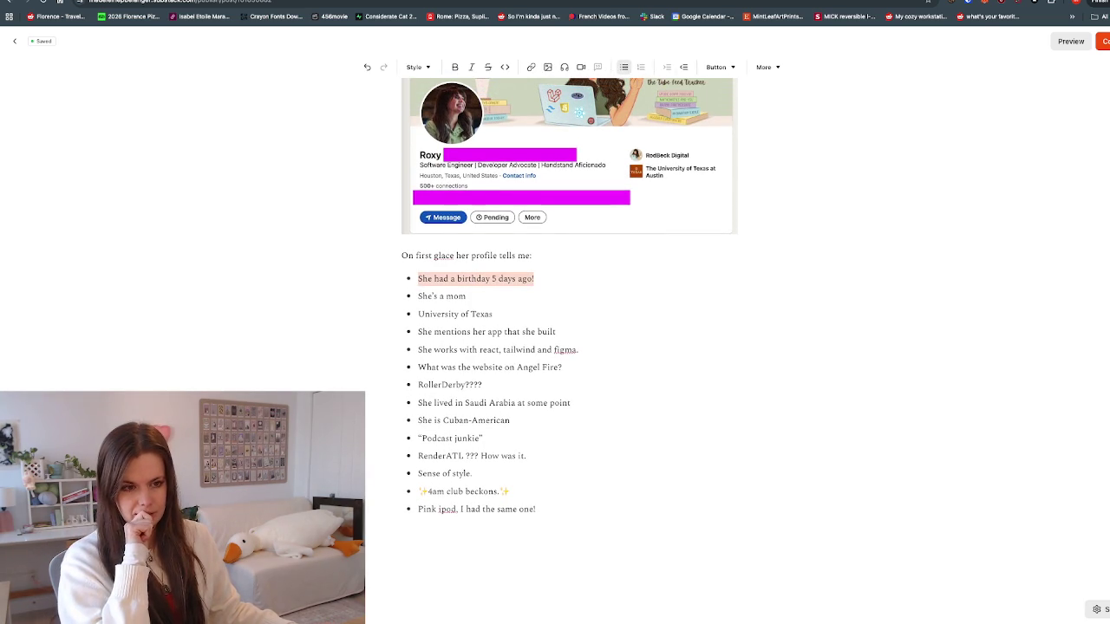
pyautogui.press('Right')
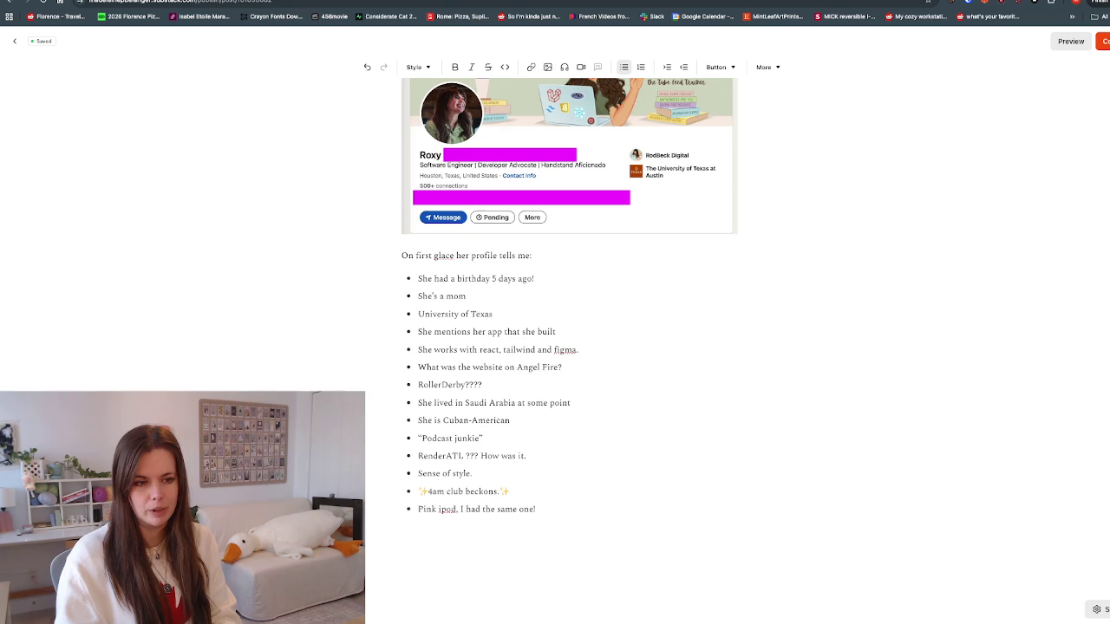
pyautogui.write('Priority asks: Her app she built.')
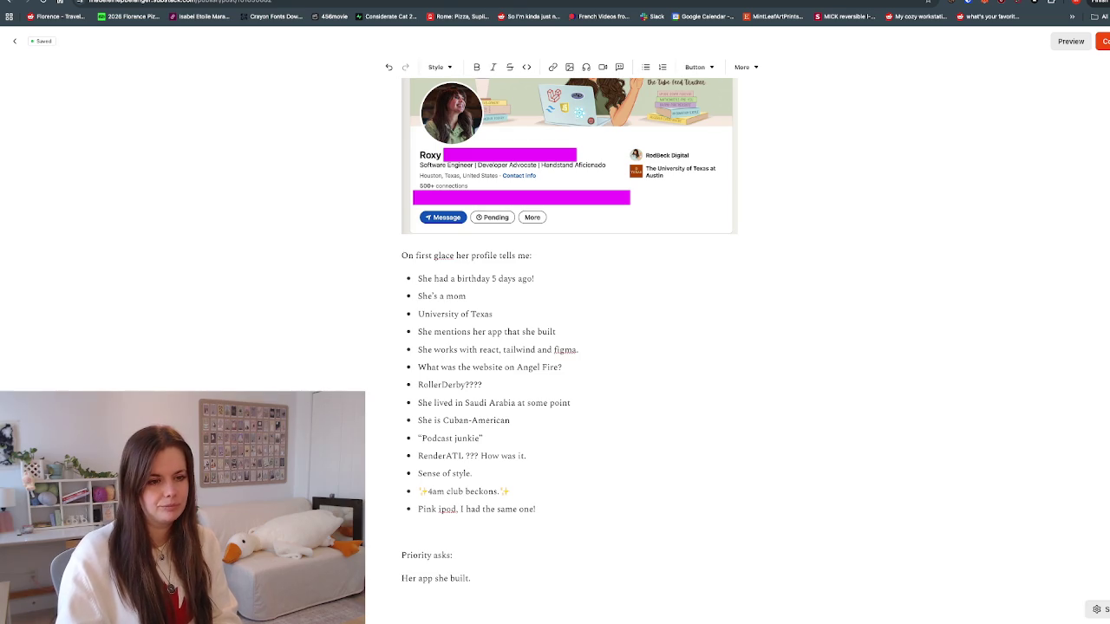
# Step: List the asks: her app, Tailwind, Angel fire, Rollerderby, podcasts, style, 4am club, Pink ipod
pyautogui.write('d')
pyautogui.press('Return')
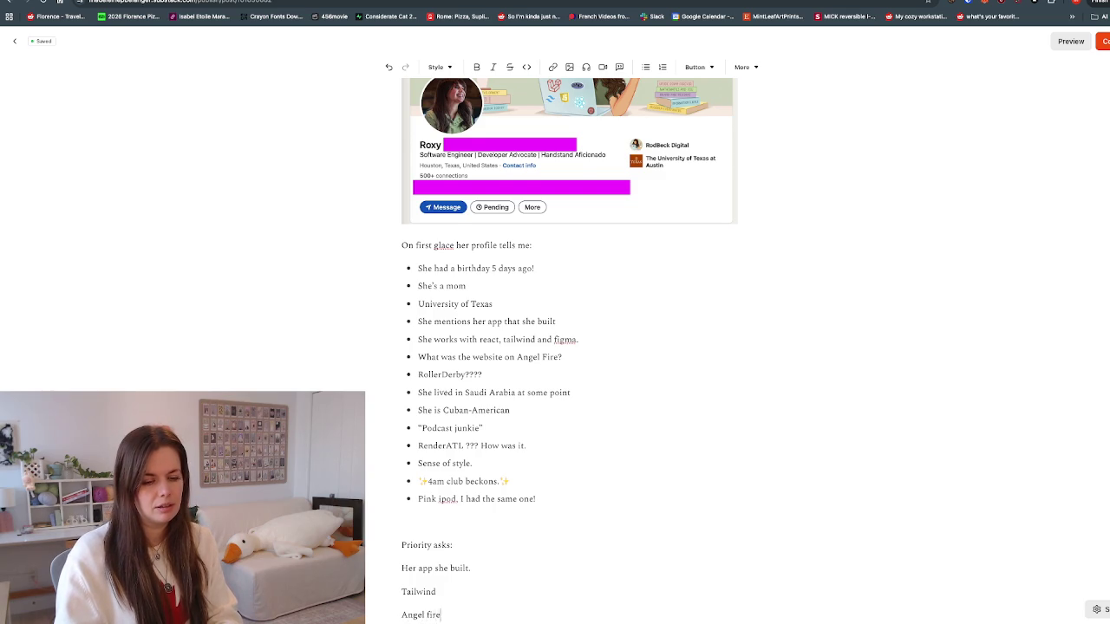
pyautogui.press('Return')
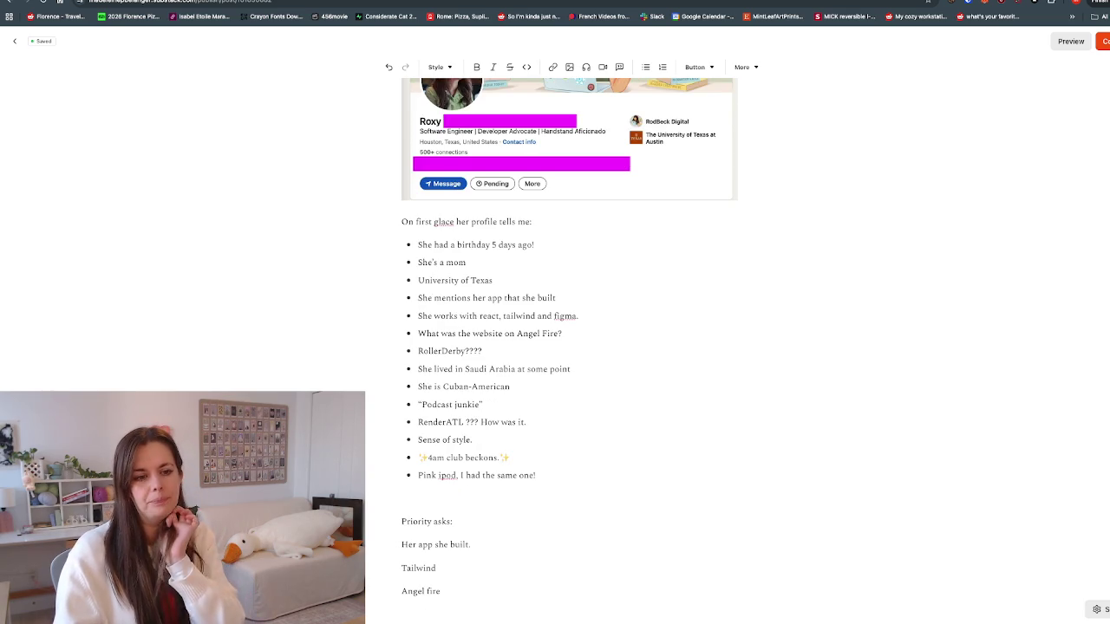
pyautogui.write('Rollerderby')
pyautogui.press('Return')
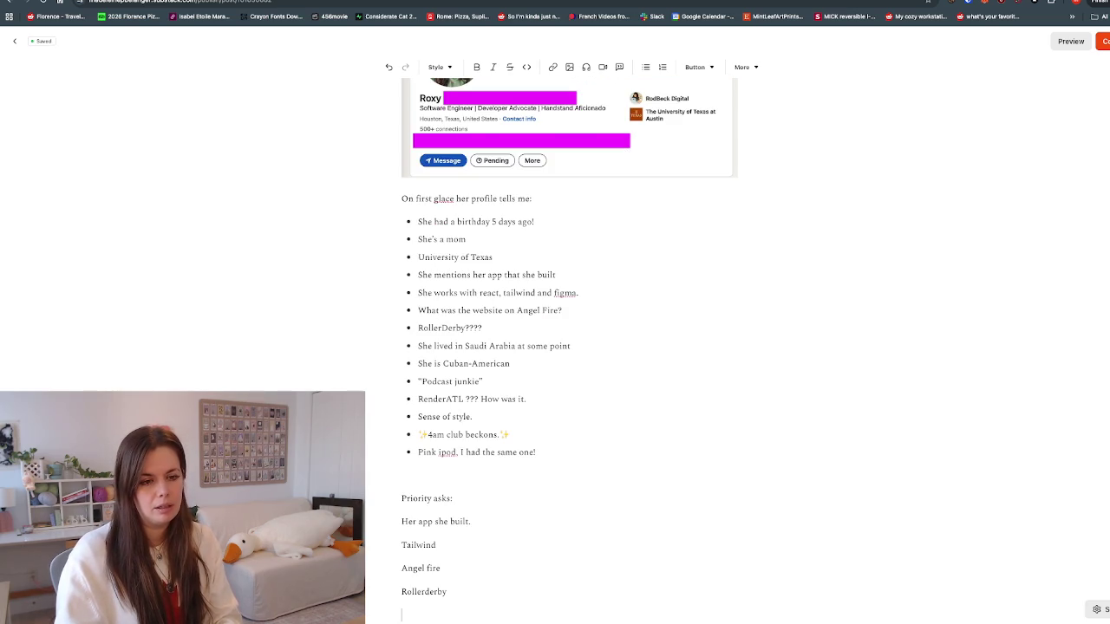
pyautogui.press('Return')
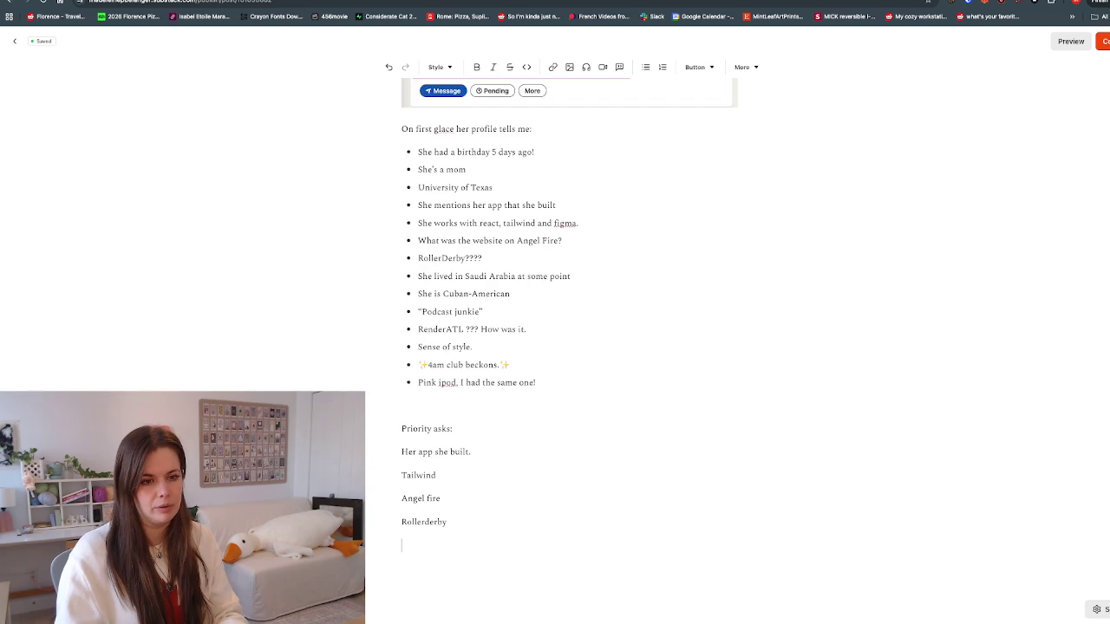
pyautogui.write('Any podcasts?')
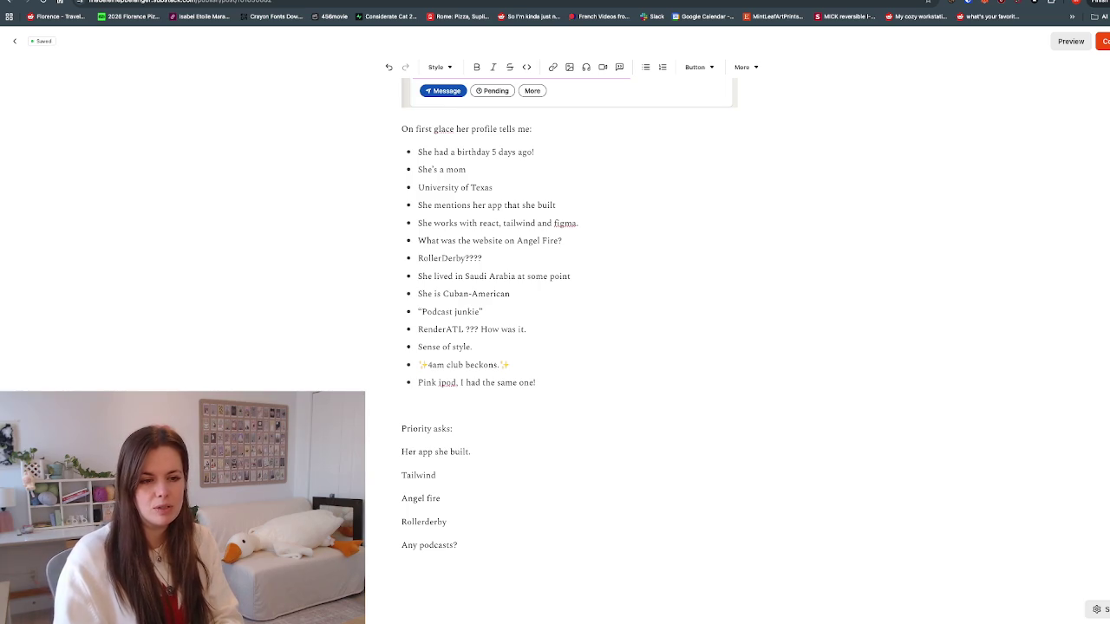
pyautogui.write('Sense style')
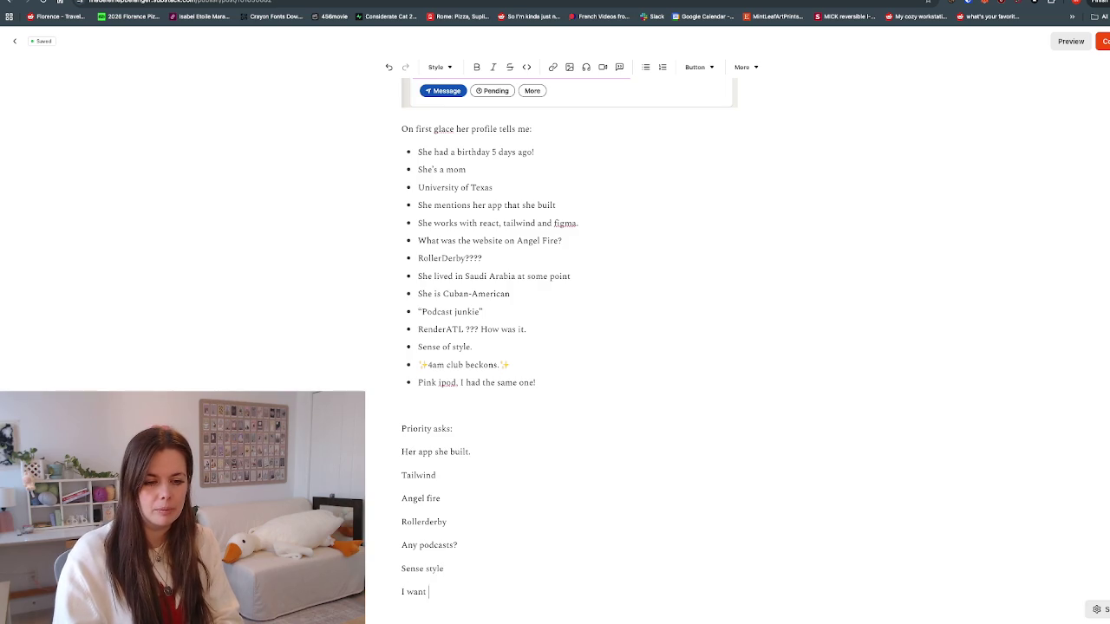
pyautogui.write(' I want to know about th')
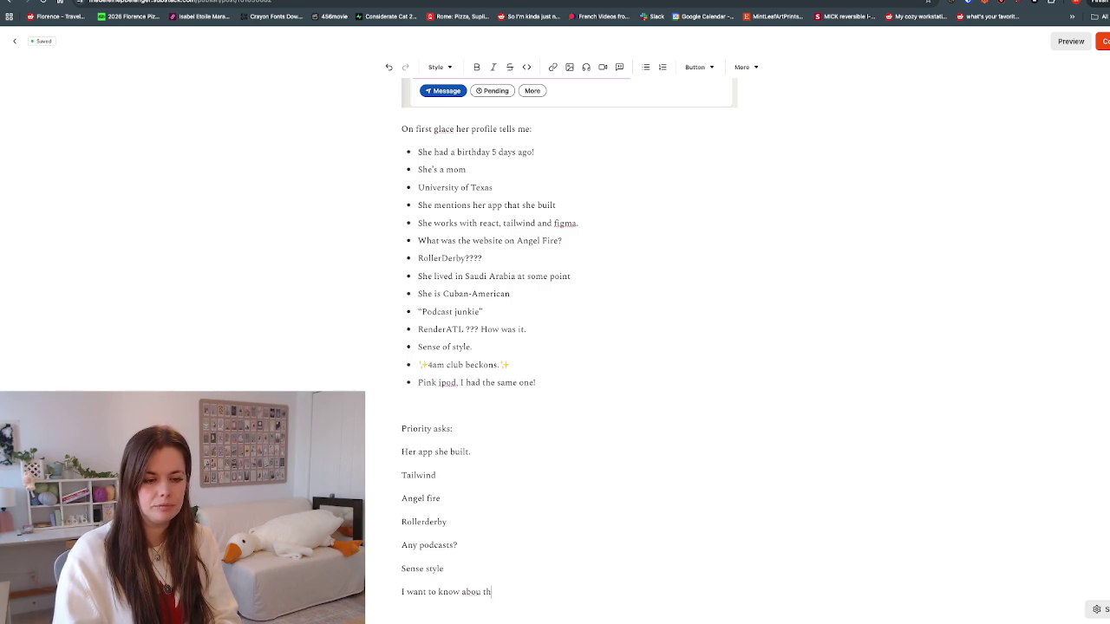
pyautogui.write('e')
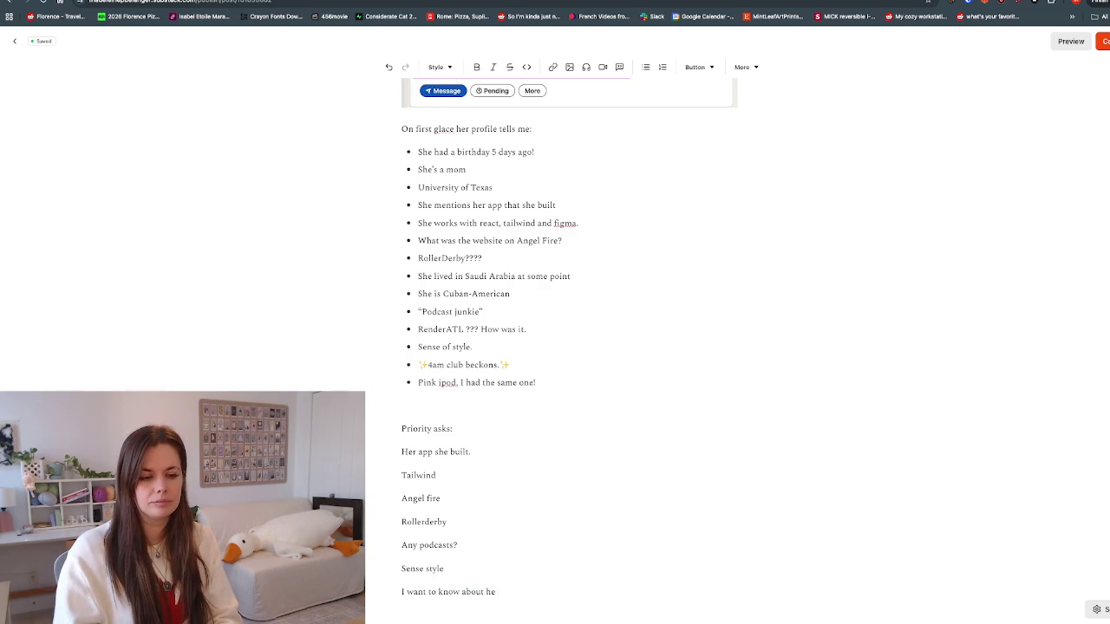
pyautogui.write(' 4am club ')
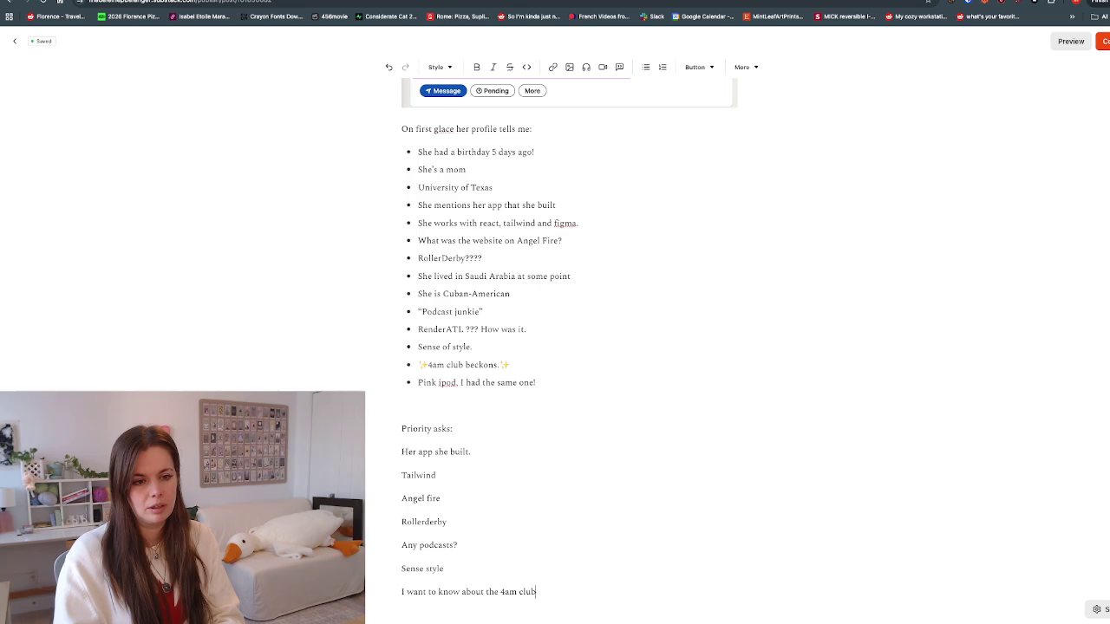
pyautogui.write('Pink ipod')
# Step: Add blank lines above the Priority asks section
pyautogui.press('Return')
pyautogui.press('Return')
pyautogui.press('Return')
pyautogui.scroll(-5, 555, 347)
pyautogui.press('Return')
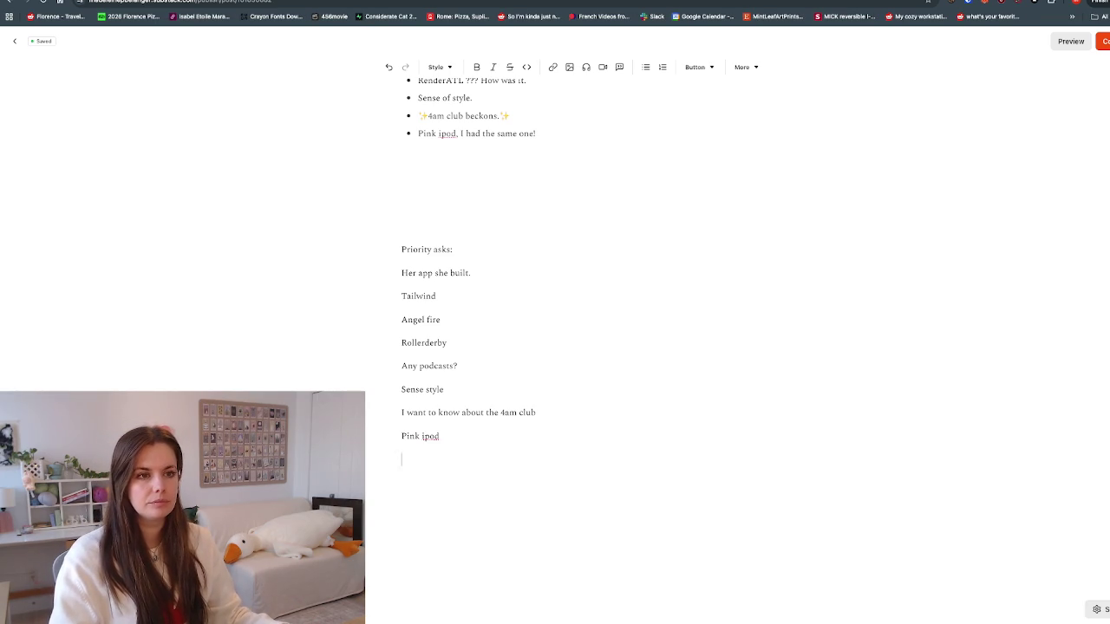
pyautogui.hotkey('ctrl', 'Tab')
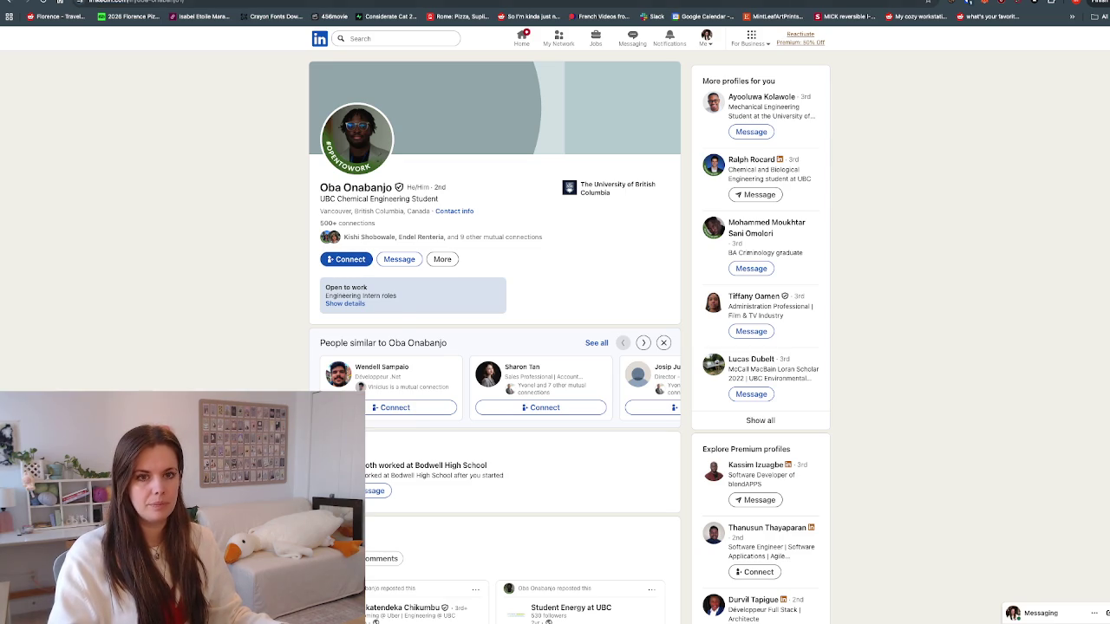
# Step: Switch from the viewer's LinkedIn profile back to the Substack draft
pyautogui.hotkey('ctrl', 'shift', 'Tab')
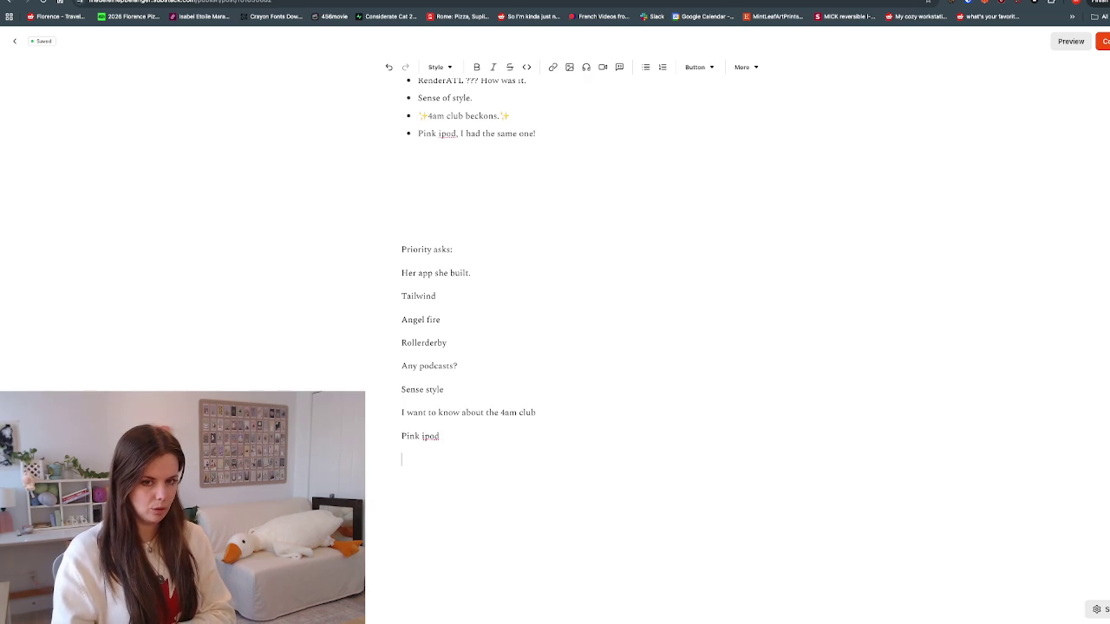
# Step: Add and select the closing line 'Would you be open to a 15 minute chat sometime?' below the asks
pyautogui.press('Return')
pyautogui.press('Return')
pyautogui.press('Return')
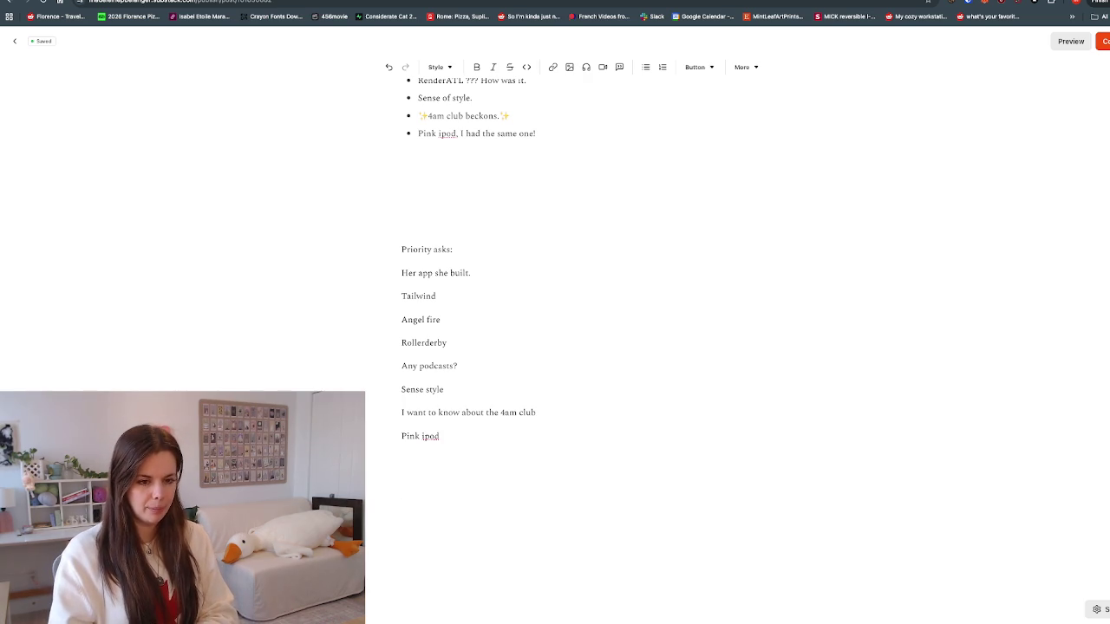
pyautogui.write('Would you be open to a 15 minute chat sometime?')
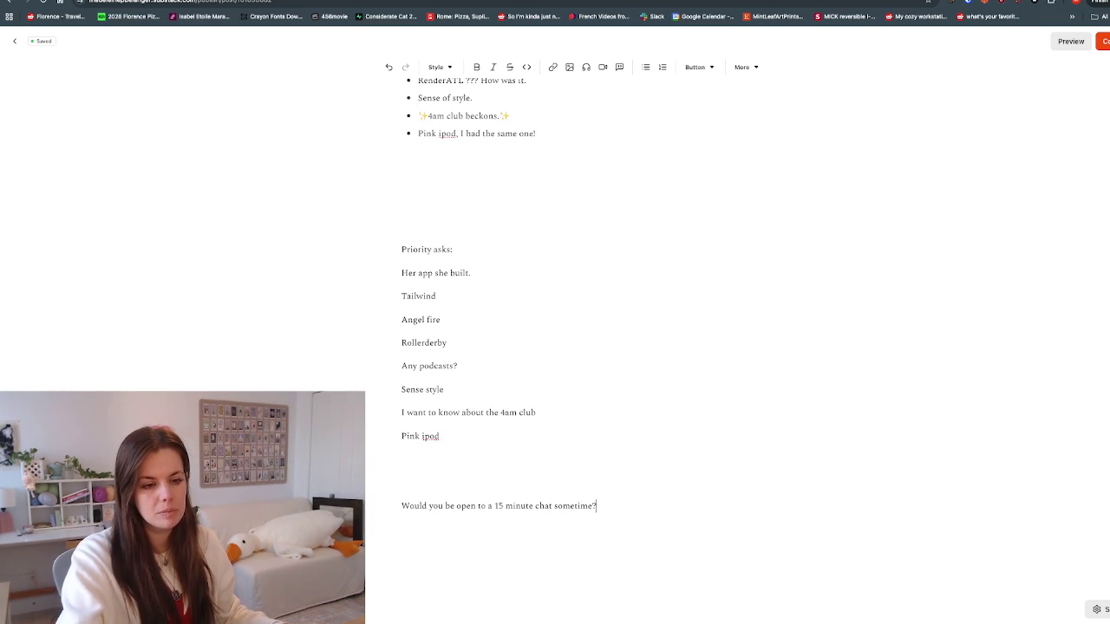
pyautogui.hotkey('shift', 'Home')
pyautogui.hotkey('ctrl', 'c')
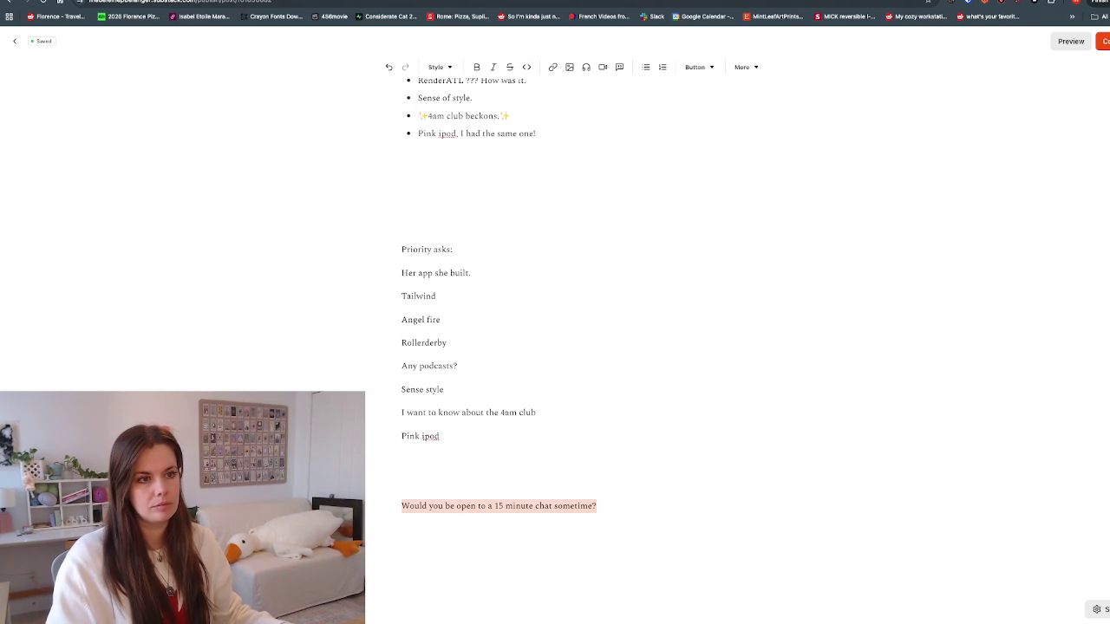
pyautogui.hotkey('ctrl', 't')
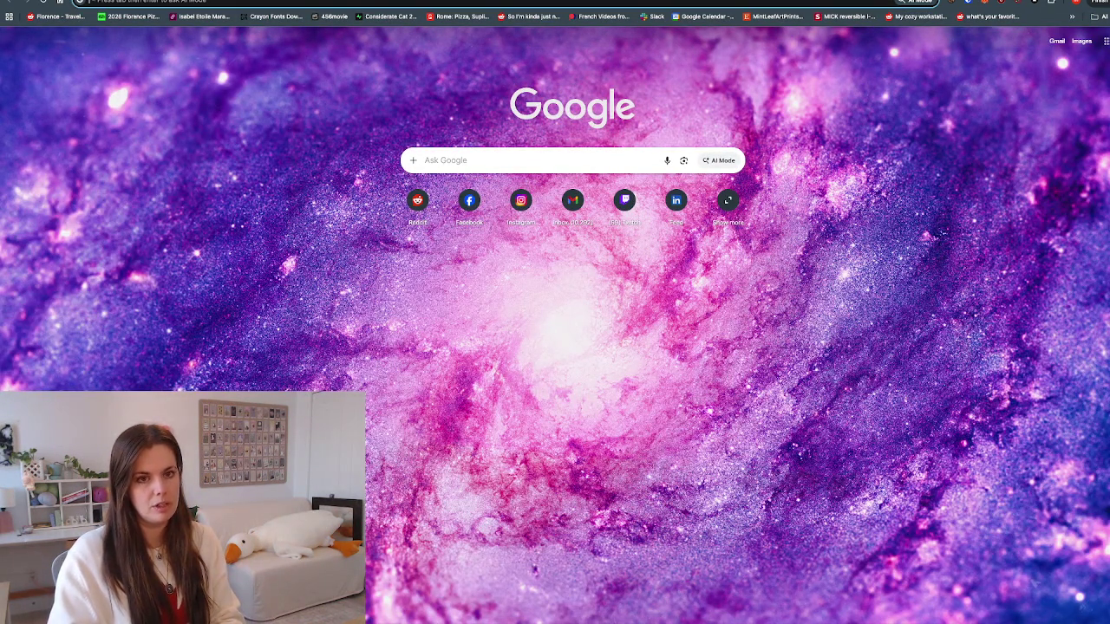
# Step: Search 'character counter' and paste the chat question into WordCounter.net (47 characters, 10 words)
pyautogui.press('BackSpace')
pyautogui.write('character')
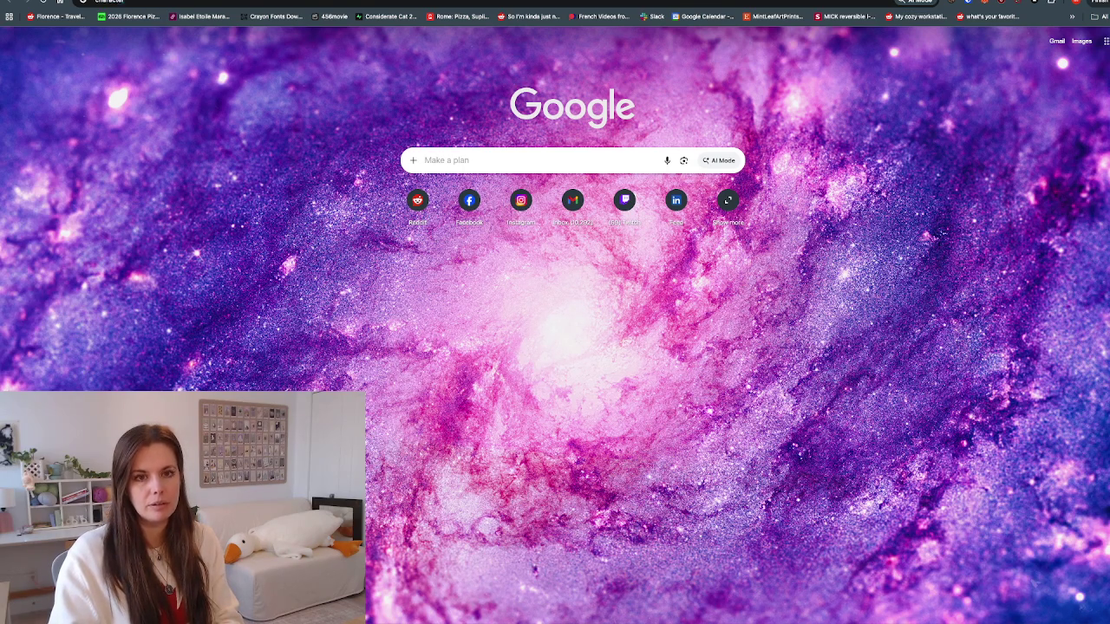
pyautogui.write('counter')
pyautogui.press('Return')
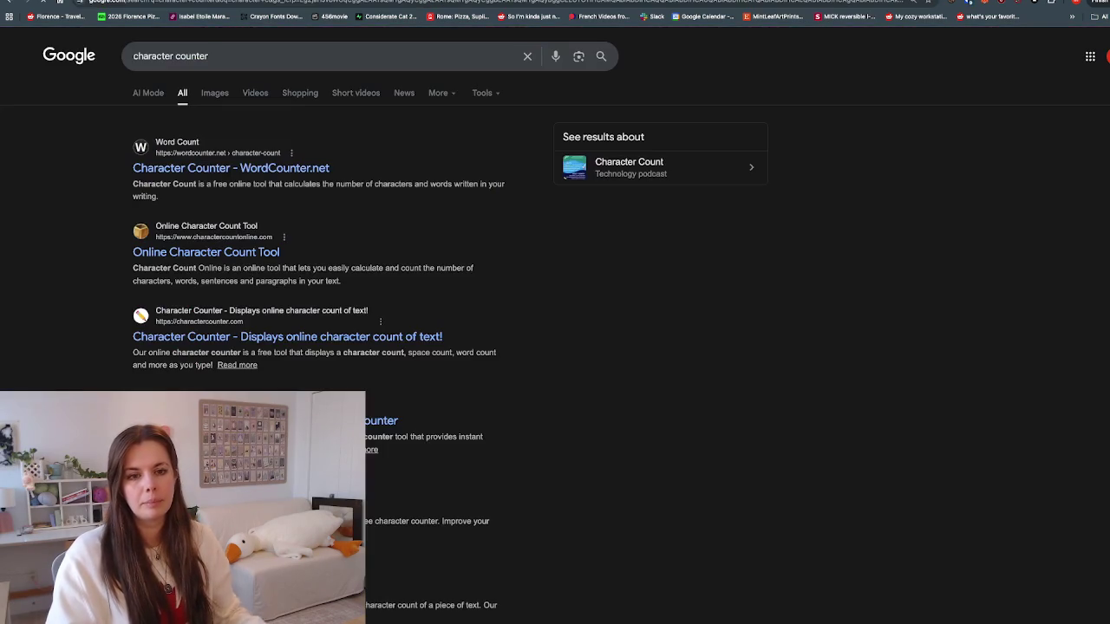
pyautogui.hotkey('ctrl', 'v')
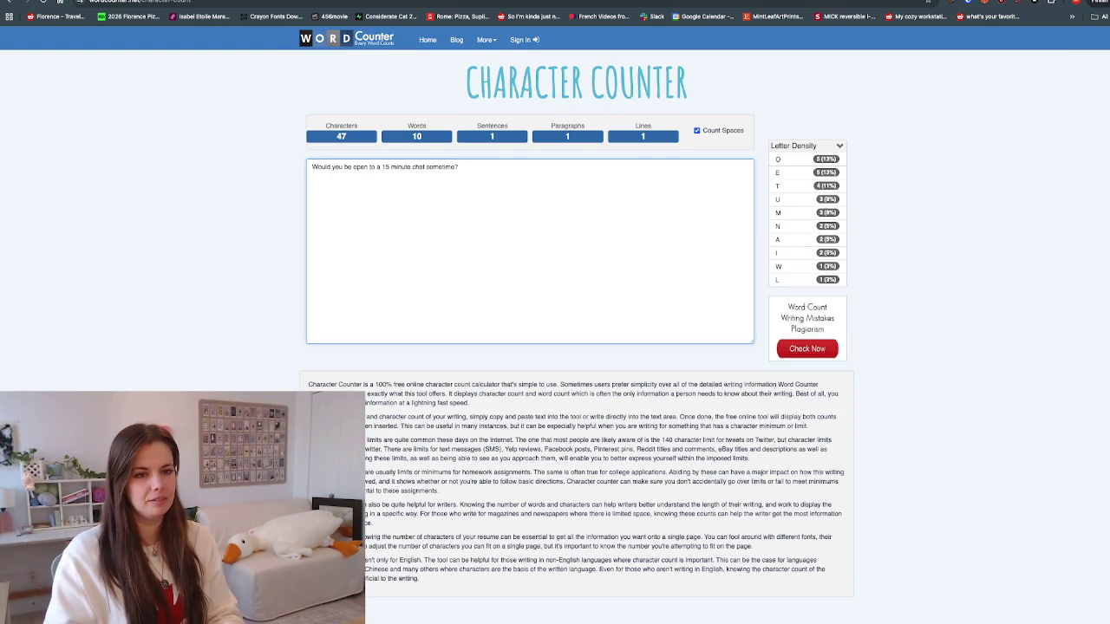
# Step: Add a 'Hi' greeting with the recipient's name above the chat question, one blank line between
pyautogui.press('Return')
pyautogui.press('Return')
pyautogui.press('Up')
pyautogui.press('Up')
pyautogui.write('Hi Roxy!')
pyautogui.press('Return')
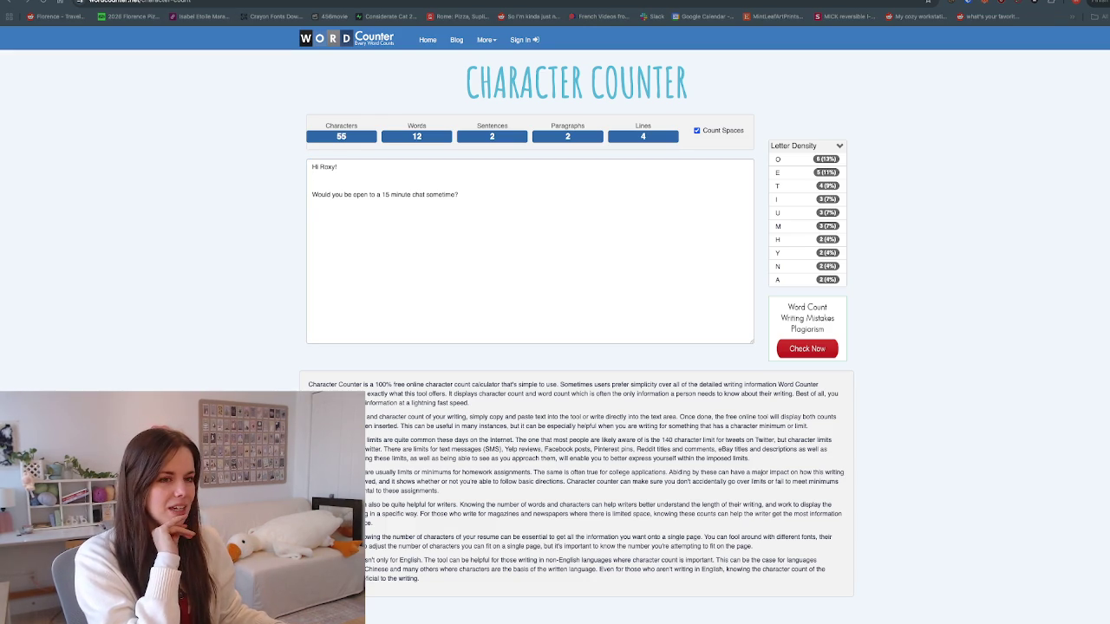
pyautogui.hotkey('alt', 'Tab')
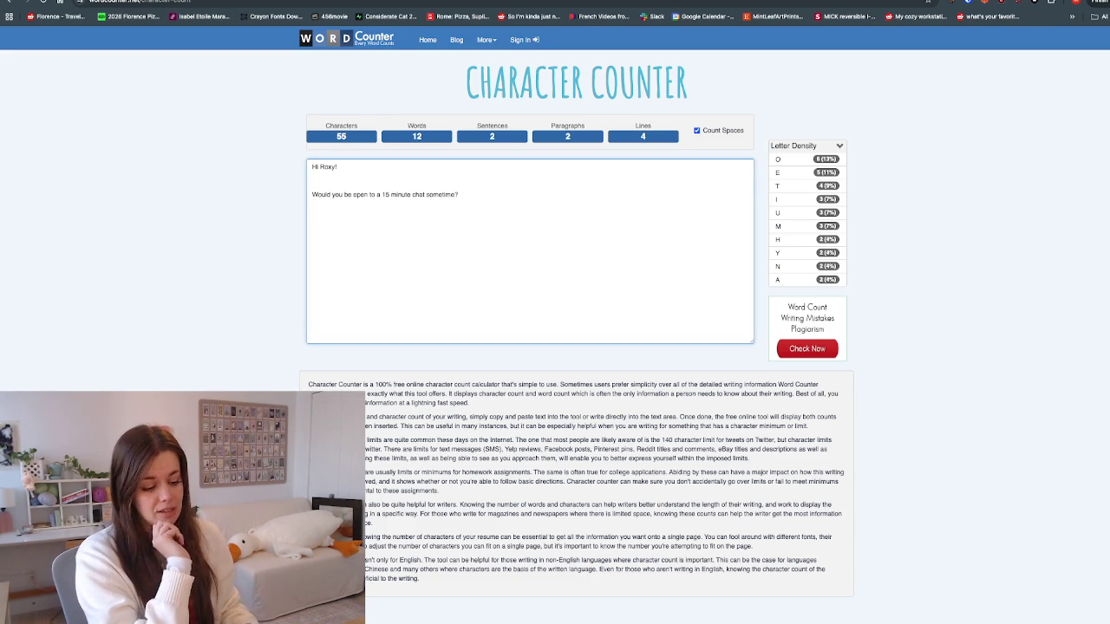
pyautogui.press('BackSpace')
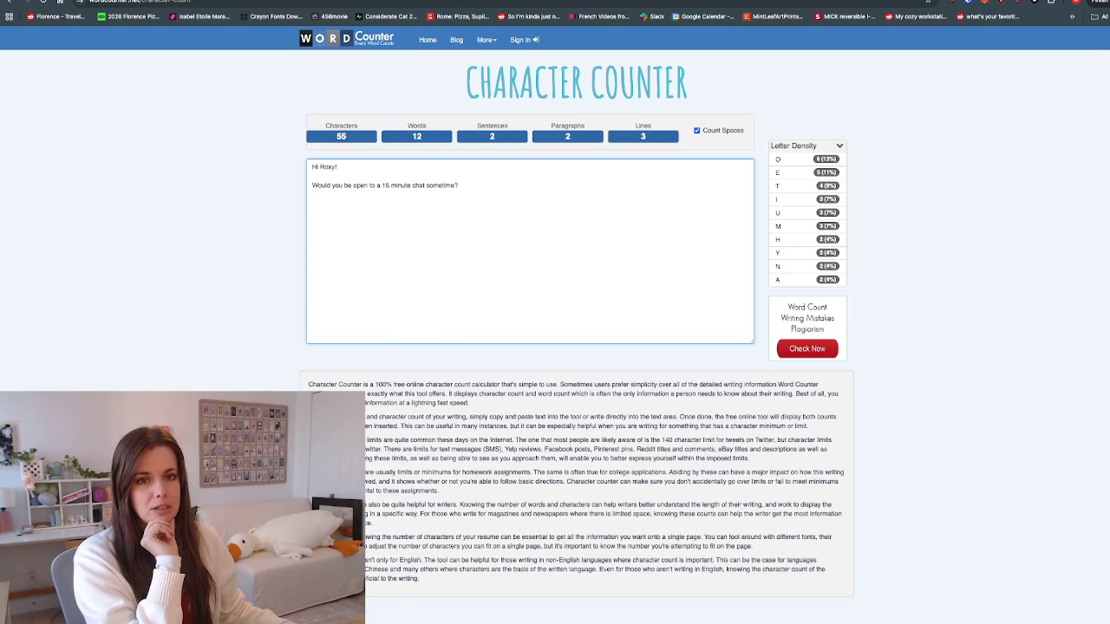
pyautogui.hotkey('alt', 'Tab')
# Step: Deselect the Substack chat line, then remove the blank line after the greeting in the counter
pyautogui.click(451, 272)
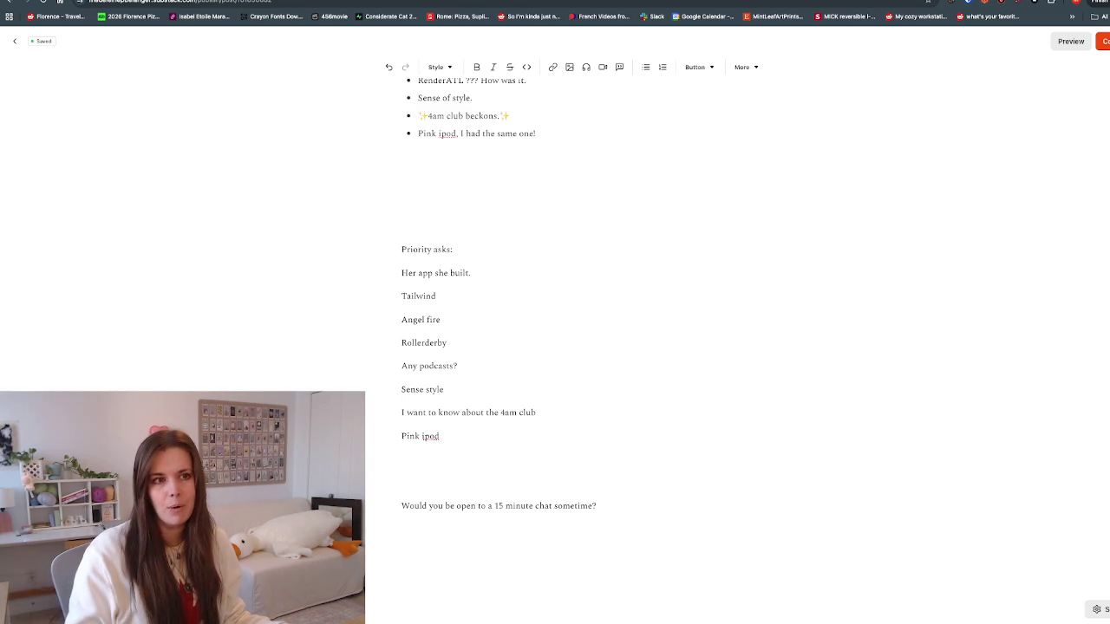
pyautogui.hotkey('ctrl', 'Tab')
pyautogui.press('End')
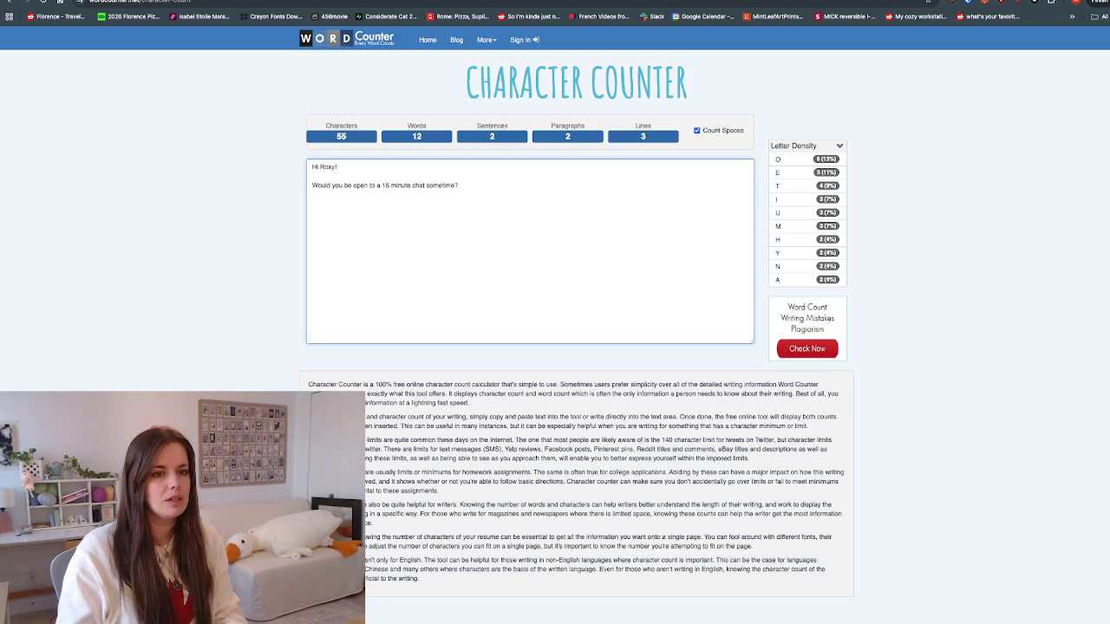
pyautogui.press('BackSpace')
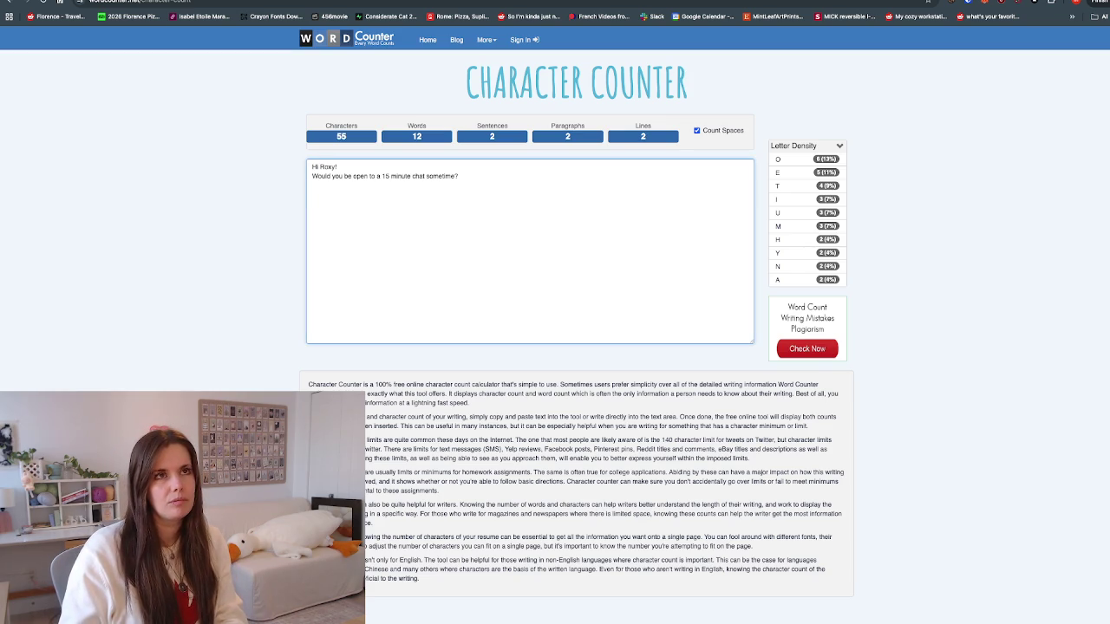
# Step: Type 'I saw you mention you built an app' to begin the message body
pyautogui.write('I saw you mention your')
pyautogui.press('BackSpace')
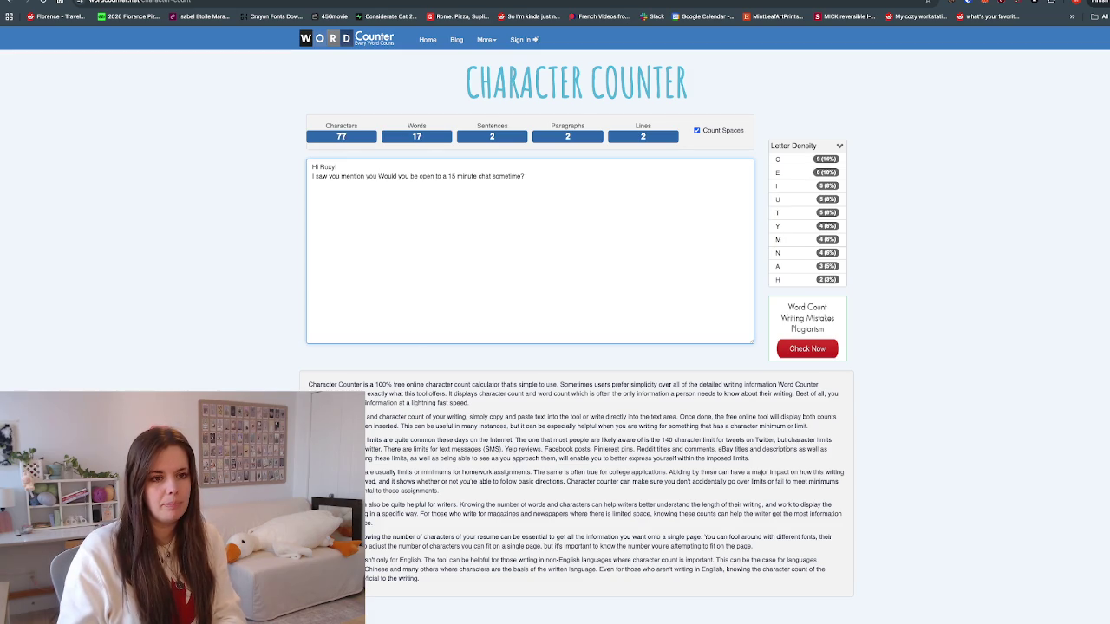
pyautogui.write('built an app')
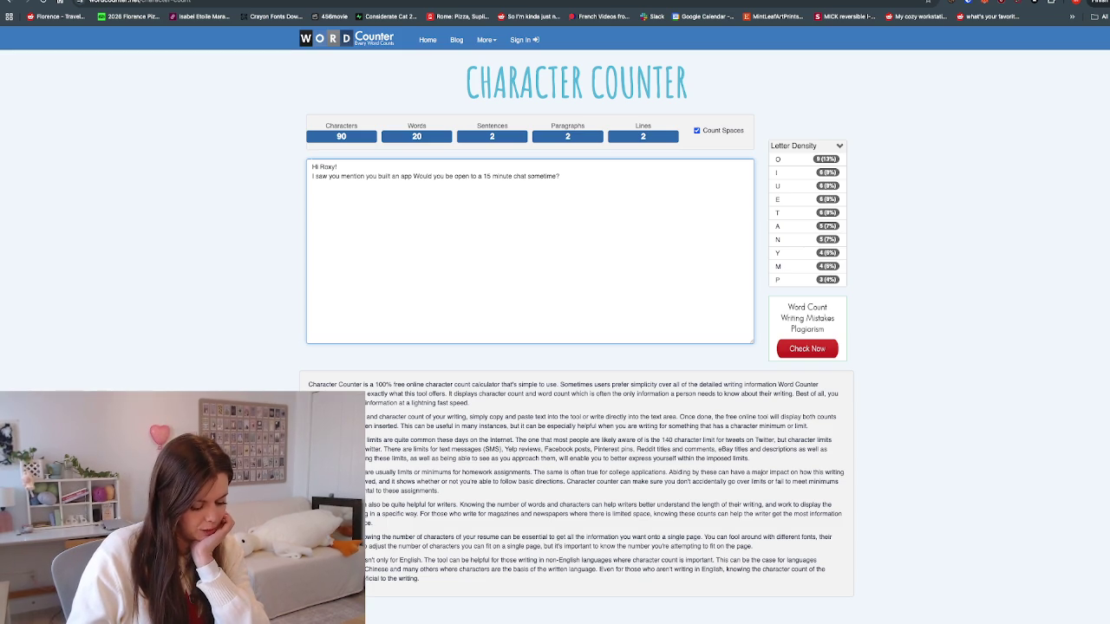
pyautogui.write('in your p')
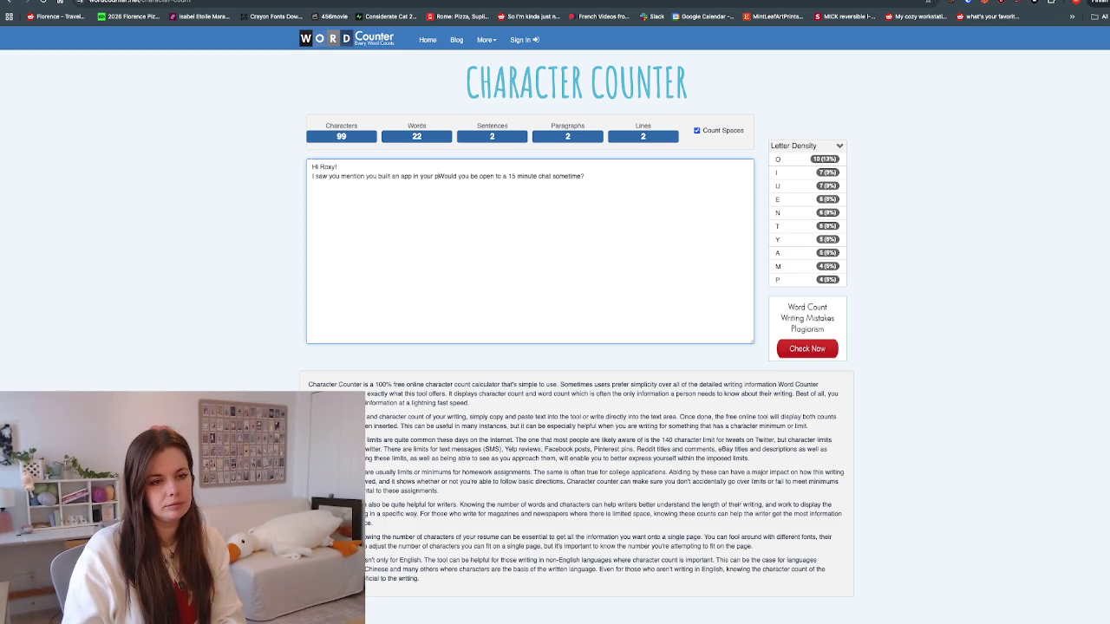
pyautogui.press('BackSpace')
pyautogui.press('BackSpace')
pyautogui.press('BackSpace')
pyautogui.press('BackSpace')
pyautogui.press('BackSpace')
pyautogui.press('BackSpace')
pyautogui.press('BackSpace')
pyautogui.press('BackSpace')
pyautogui.press('BackSpace')
pyautogui.press('BackSpace')
pyautogui.press('BackSpace')
pyautogui.press('BackSpace')
pyautogui.press('BackSpace')
pyautogui.press('BackSpace')
pyautogui.press('BackSpace')
pyautogui.press('BackSpace')
pyautogui.press('BackSpace')
pyautogui.press('BackSpace')
pyautogui.press('BackSpace')
pyautogui.press('BackSpace')
pyautogui.press('BackSpace')
pyautogui.press('BackSpace')
pyautogui.press('BackSpace')
pyautogui.press('BackSpace')
pyautogui.press('BackSpace')
pyautogui.press('BackSpace')
pyautogui.press('BackSpace')
pyautogui.press('BackSpace')
pyautogui.press('BackSpace')
pyautogui.press('BackSpace')
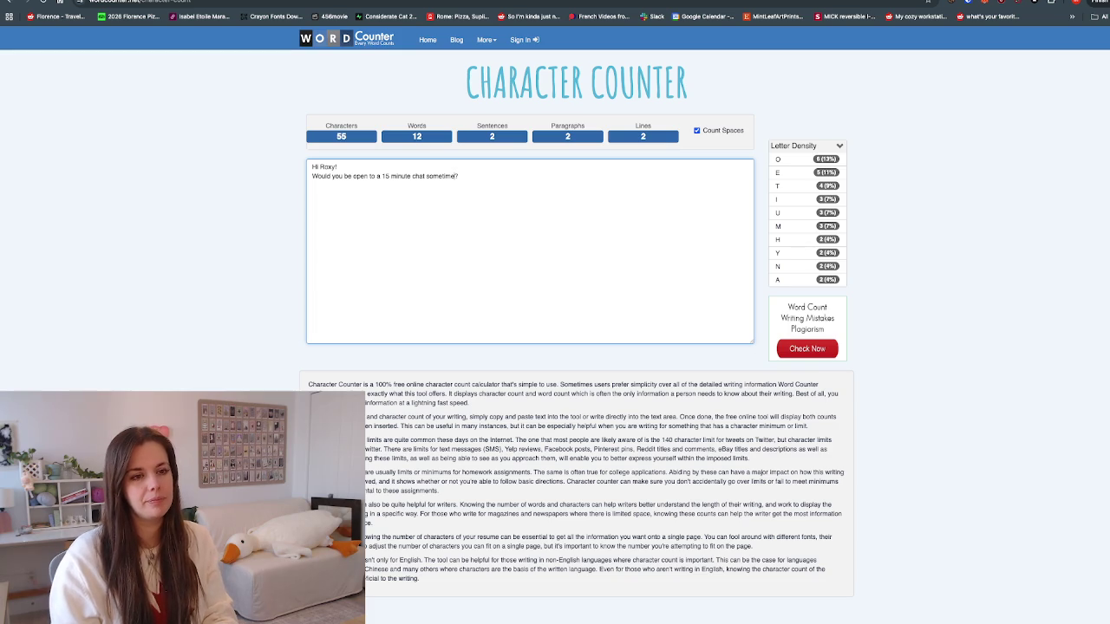
# Step: End the chat sentence with a period, discarding trial clauses about her process and online persona
pyautogui.press('BackSpace')
pyautogui.write(',')
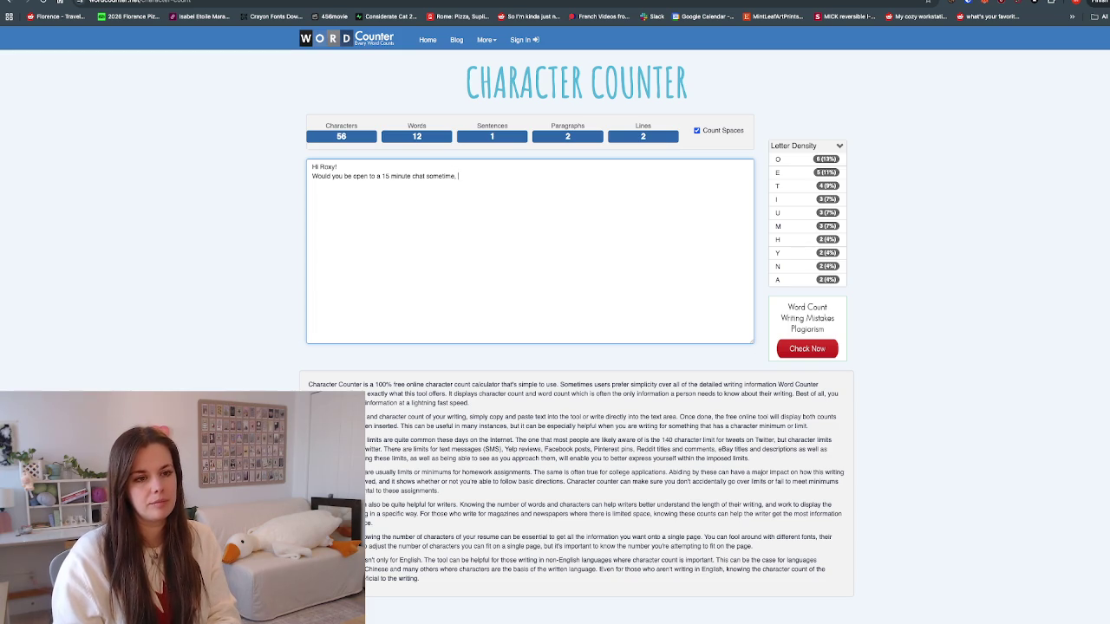
pyautogui.write("I'm really inter")
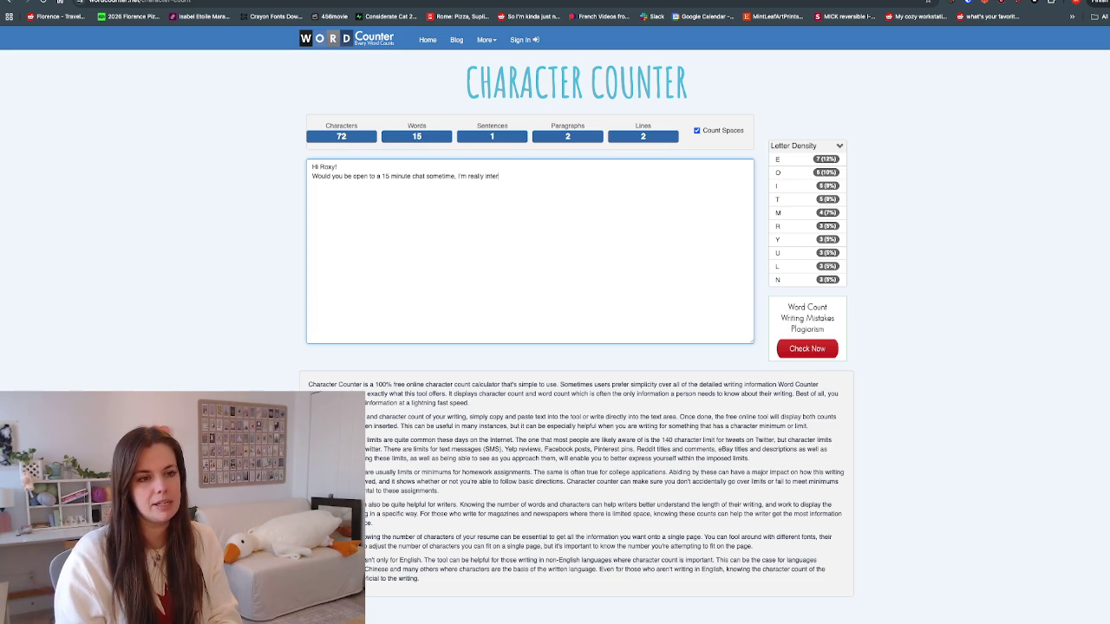
pyautogui.write('ested i')
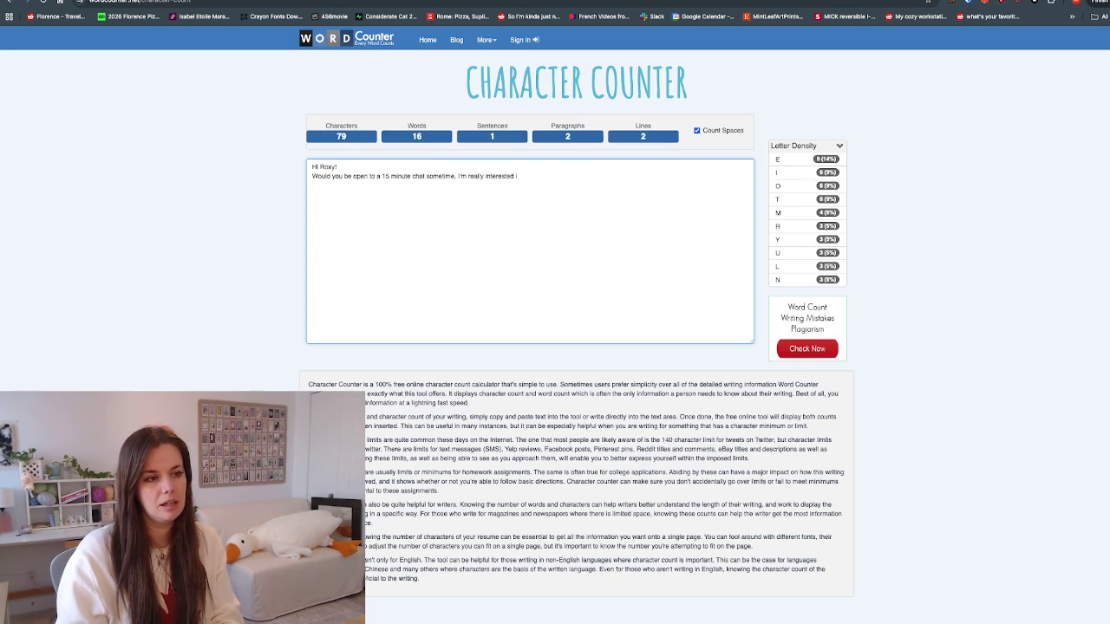
pyautogui.write('n your pro')
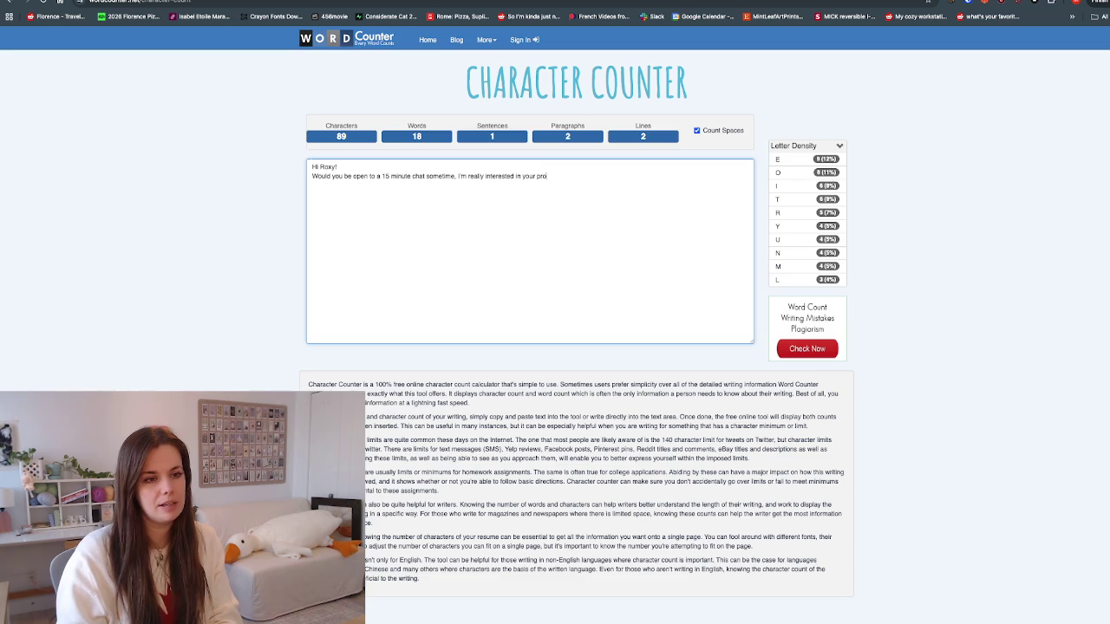
pyautogui.write('cess online')
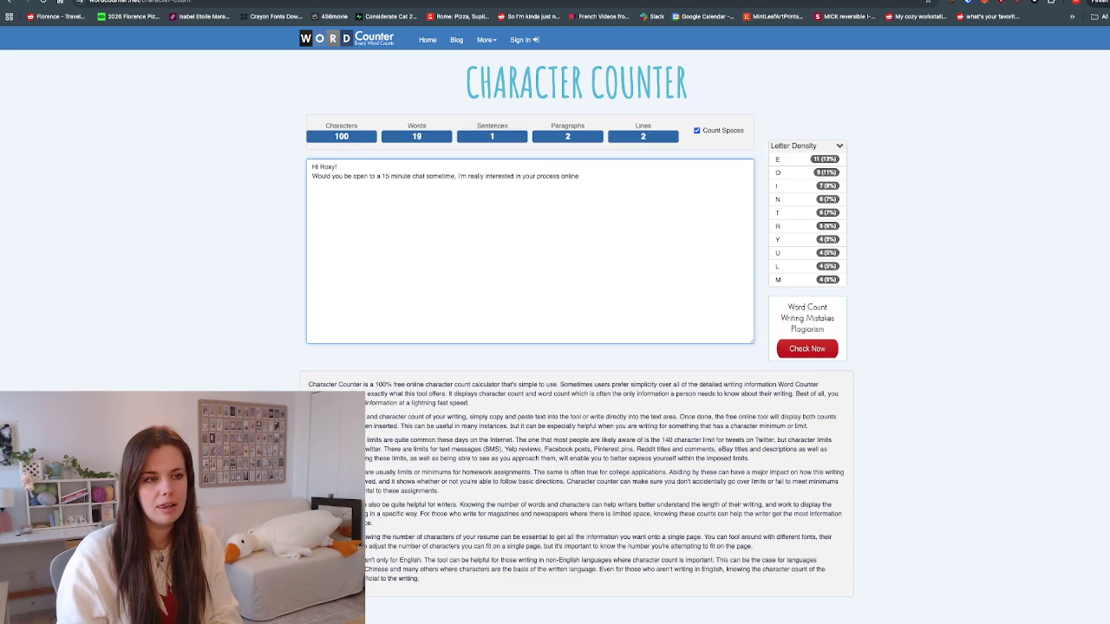
pyautogui.press('BackSpace')
pyautogui.press('BackSpace')
pyautogui.press('BackSpace')
pyautogui.press('BackSpace')
pyautogui.press('BackSpace')
pyautogui.press('BackSpace')
pyautogui.press('BackSpace')
pyautogui.press('BackSpace')
pyautogui.press('BackSpace')
pyautogui.press('BackSpace')
pyautogui.press('BackSpace')
pyautogui.write('your online persona')
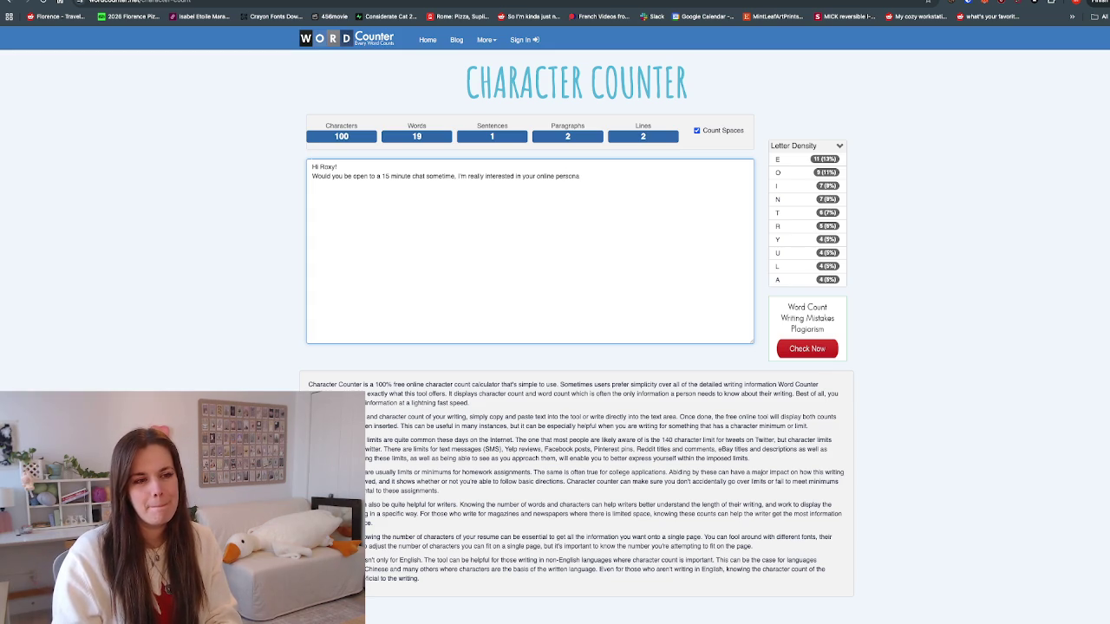
pyautogui.press('BackSpace')
pyautogui.press('BackSpace')
pyautogui.press('BackSpace')
pyautogui.press('BackSpace')
pyautogui.press('BackSpace')
pyautogui.press('BackSpace')
pyautogui.press('BackSpace')
pyautogui.press('BackSpace')
pyautogui.press('BackSpace')
pyautogui.press('BackSpace')
pyautogui.press('BackSpace')
pyautogui.press('BackSpace')
pyautogui.press('BackSpace')
pyautogui.press('BackSpace')
pyautogui.press('BackSpace')
pyautogui.press('BackSpace')
pyautogui.press('BackSpace')
pyautogui.press('BackSpace')
pyautogui.press('BackSpace')
pyautogui.press('BackSpace')
pyautogui.press('BackSpace')
pyautogui.press('BackSpace')
pyautogui.press('BackSpace')
pyautogui.press('BackSpace')
pyautogui.press('BackSpace')
pyautogui.press('BackSpace')
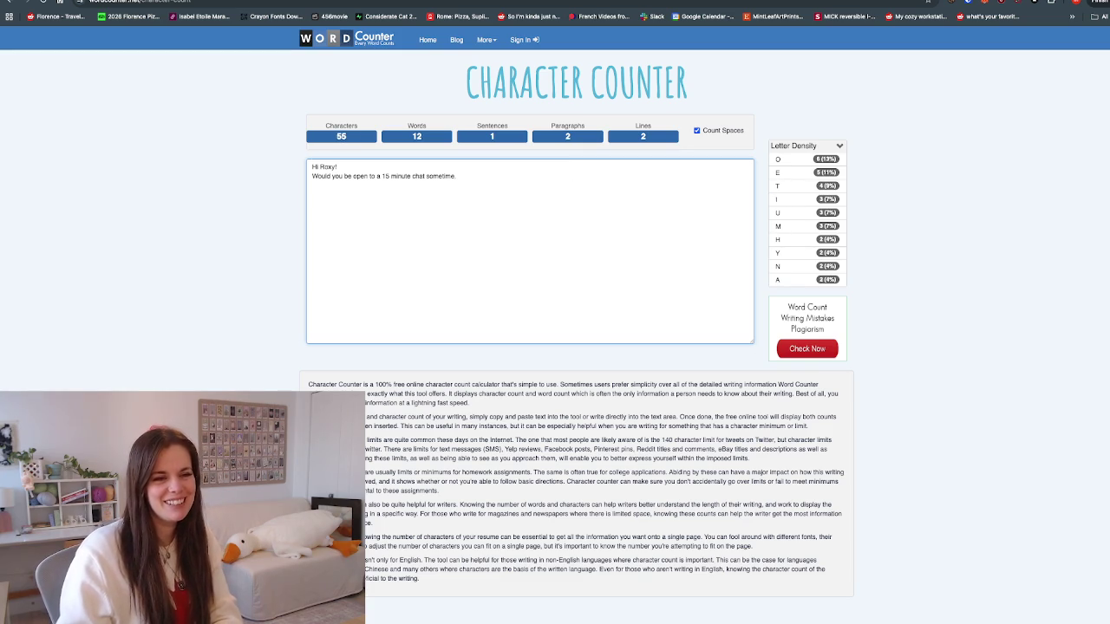
pyautogui.write('.')
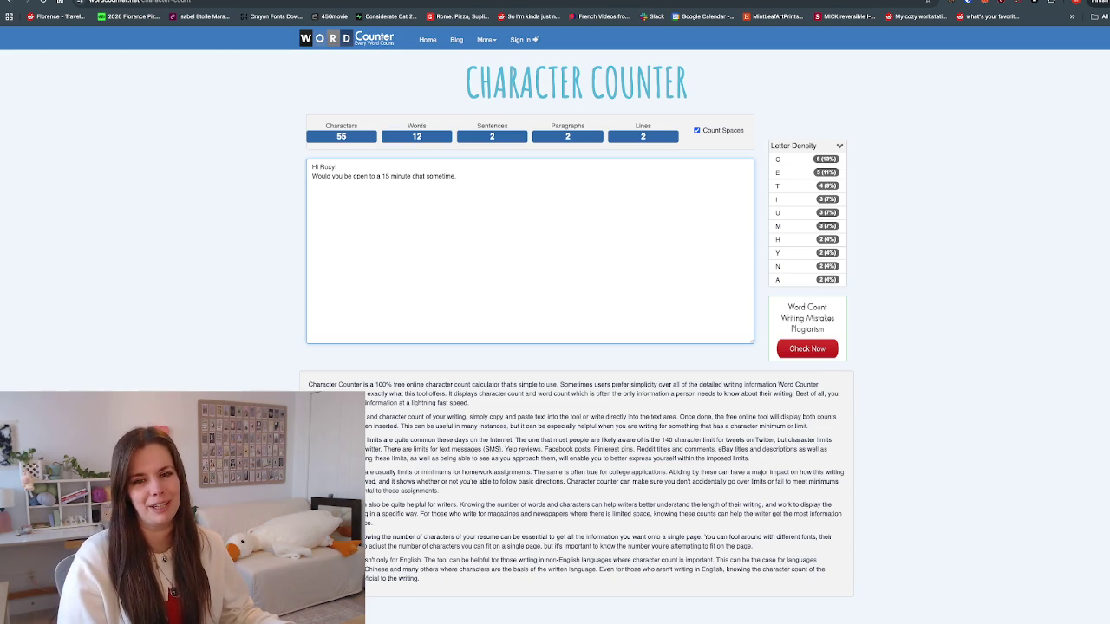
pyautogui.press('super+Tab')
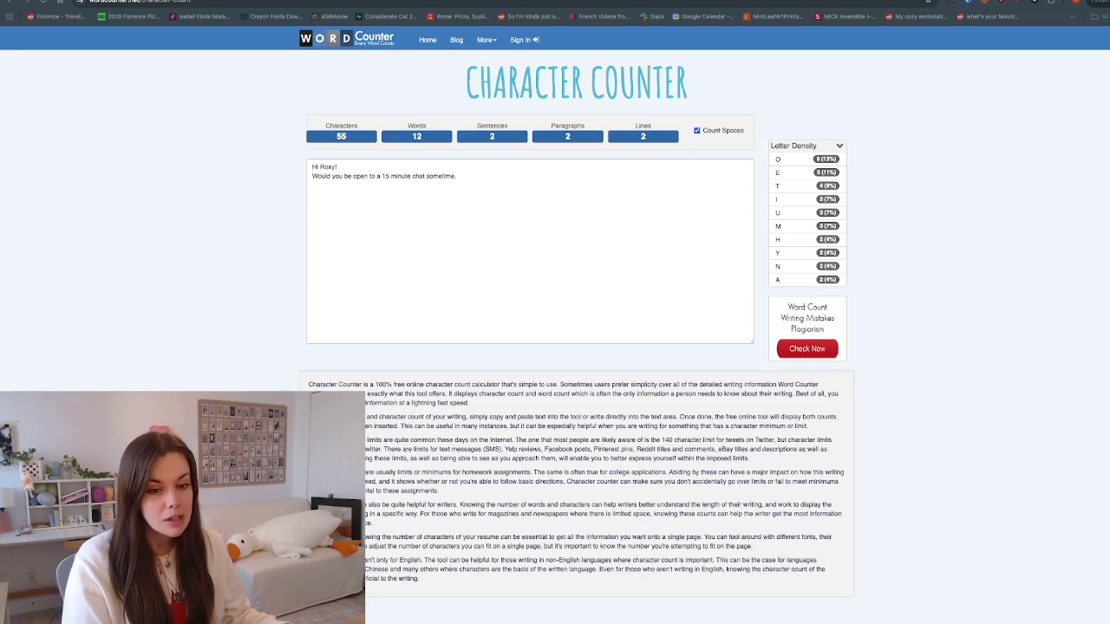
pyautogui.hotkey('alt', 'Tab')
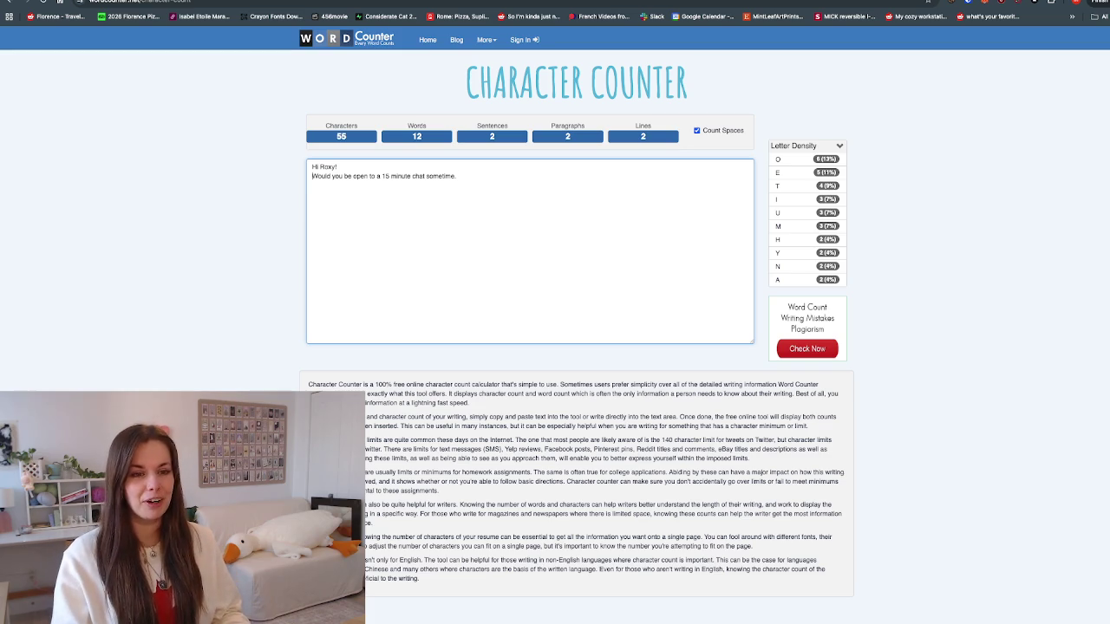
# Step: Insert a sentence about being really interested in learning more, and join the chat question onto it
pyautogui.press('Home')
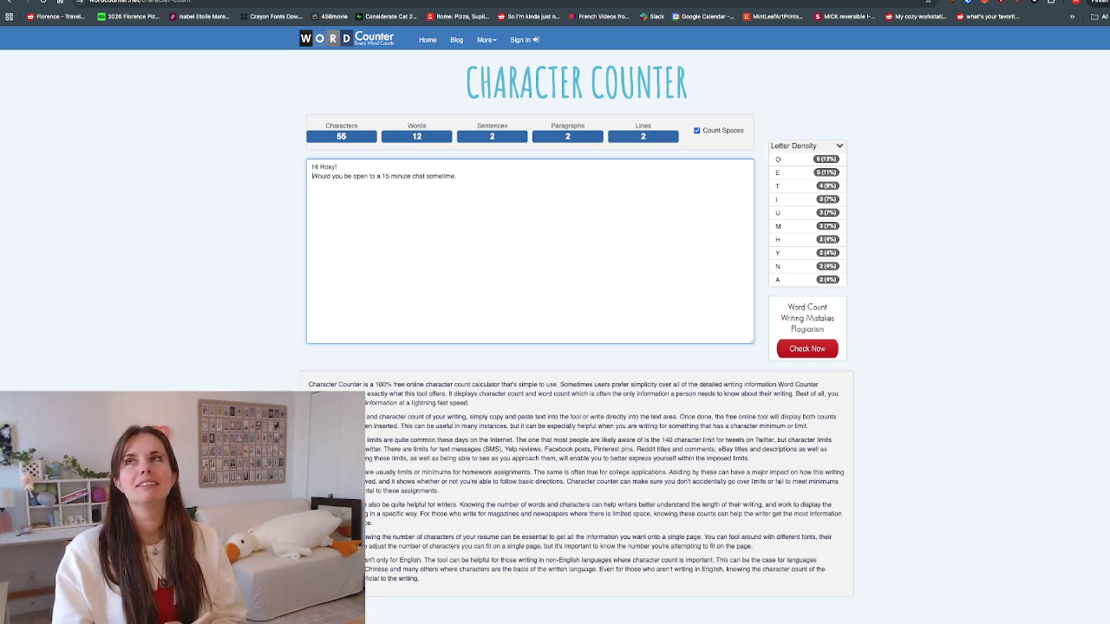
pyautogui.press('Return')
pyautogui.press('Return')
pyautogui.press('Return')
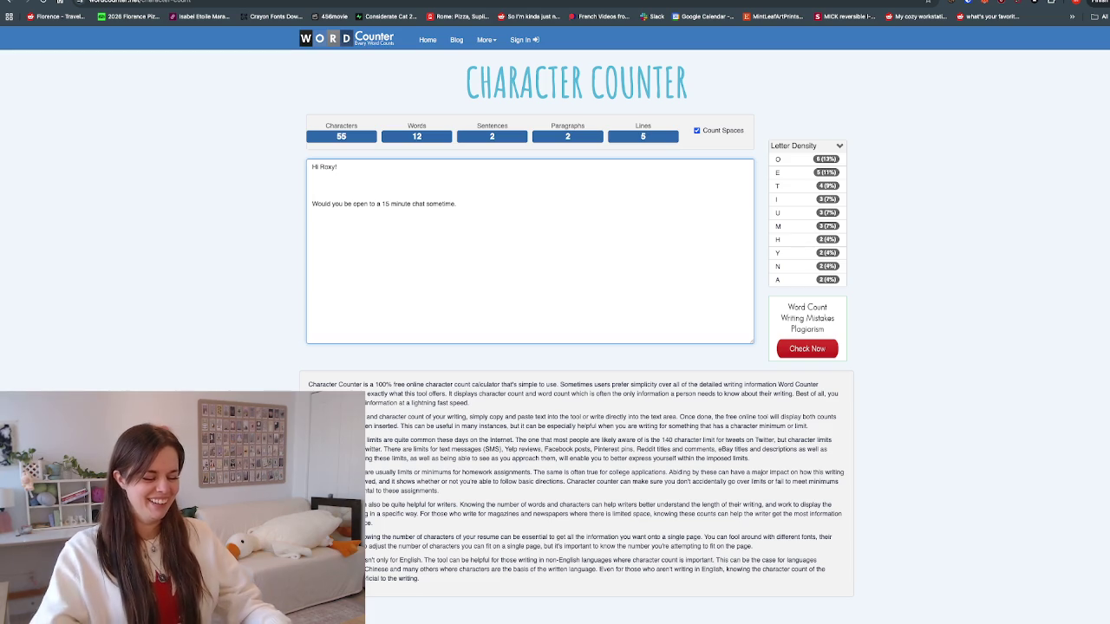
pyautogui.press('Up')
pyautogui.press('Up')
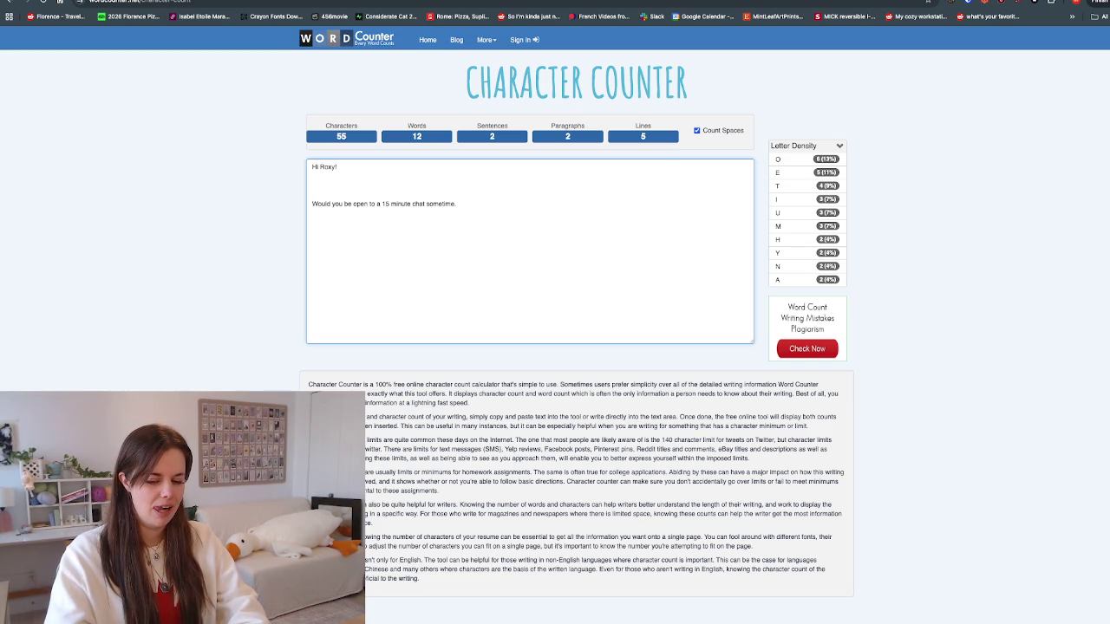
pyautogui.write("'m really interested iin learning more about how")
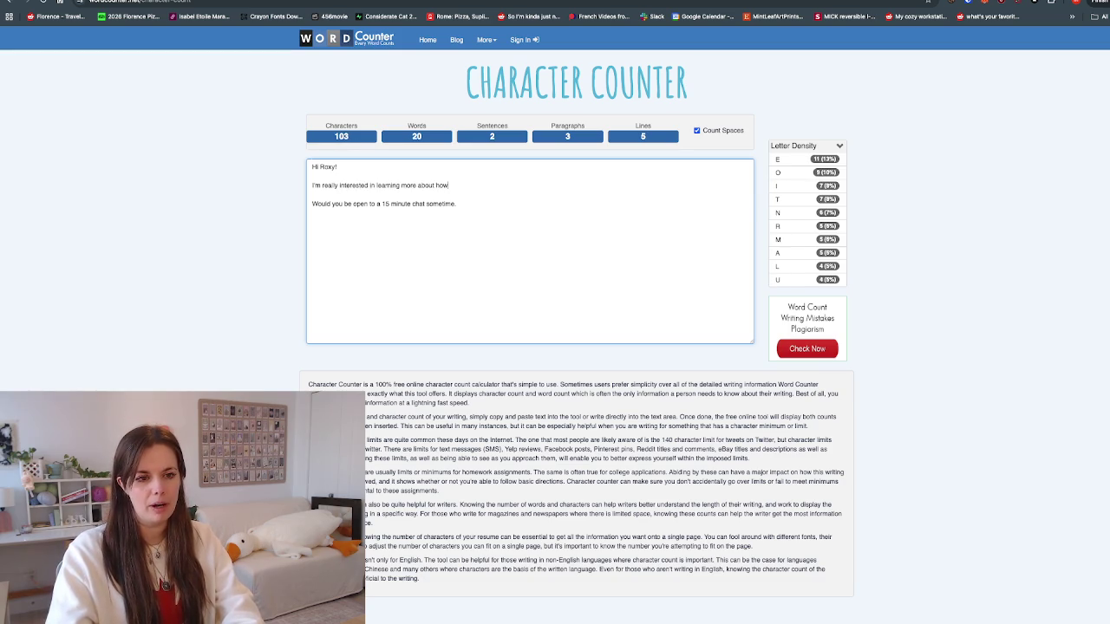
pyautogui.write(' you became so co')
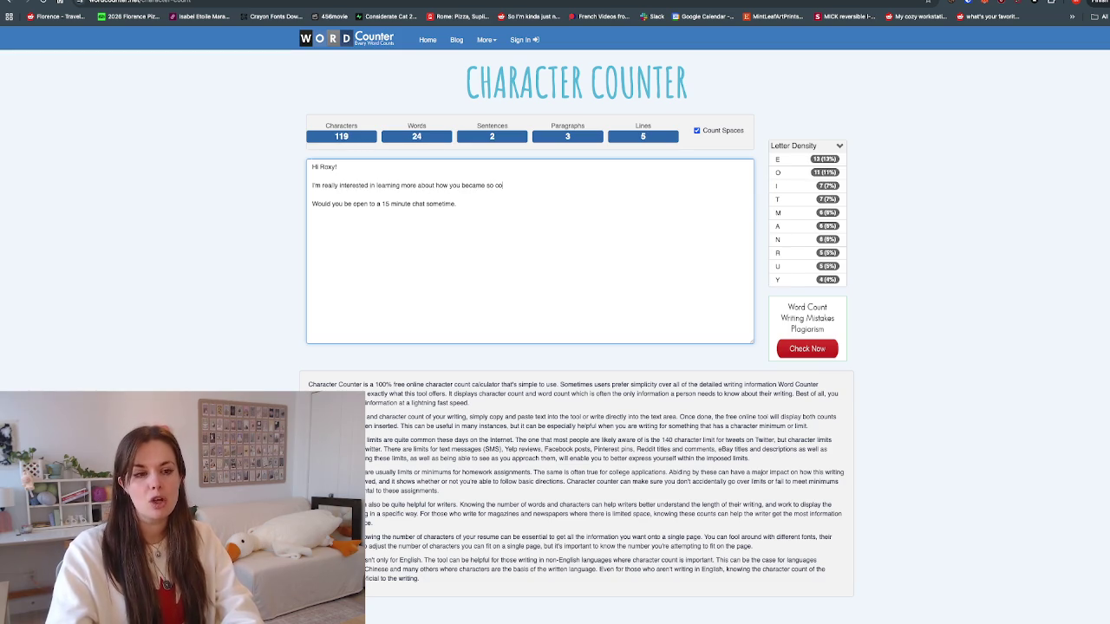
pyautogui.write('mfortable on social p')
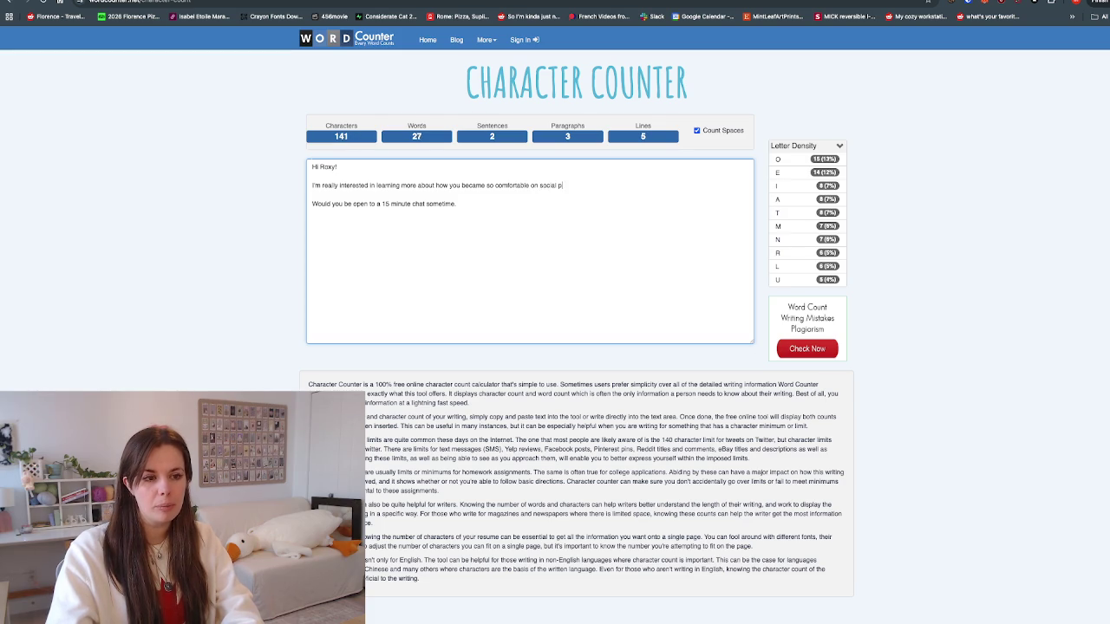
pyautogui.write('latforms')
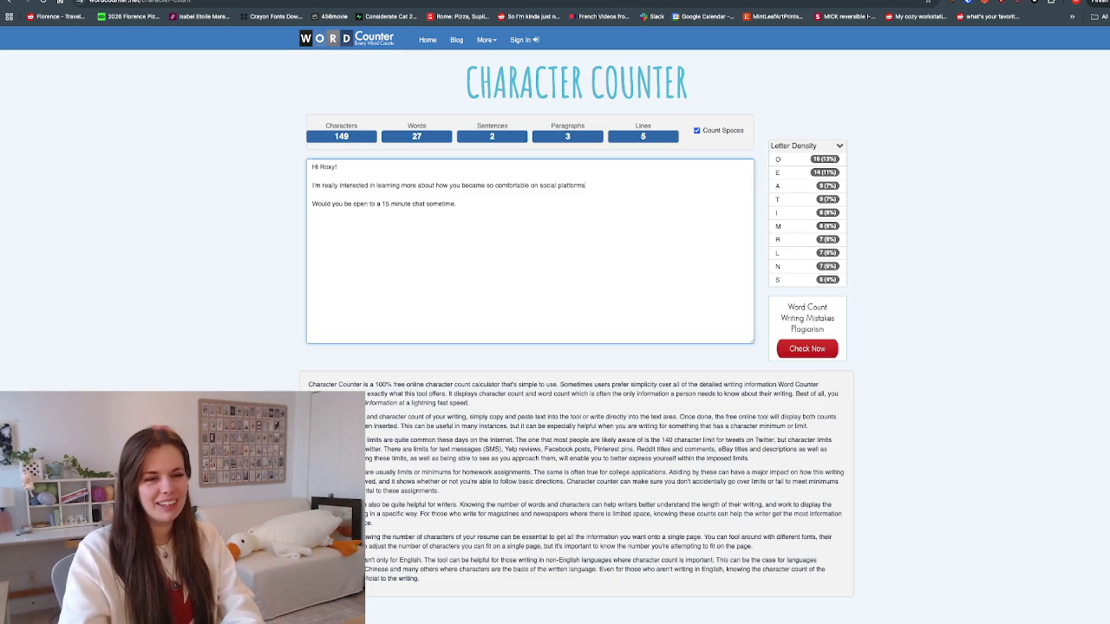
pyautogui.write('.')
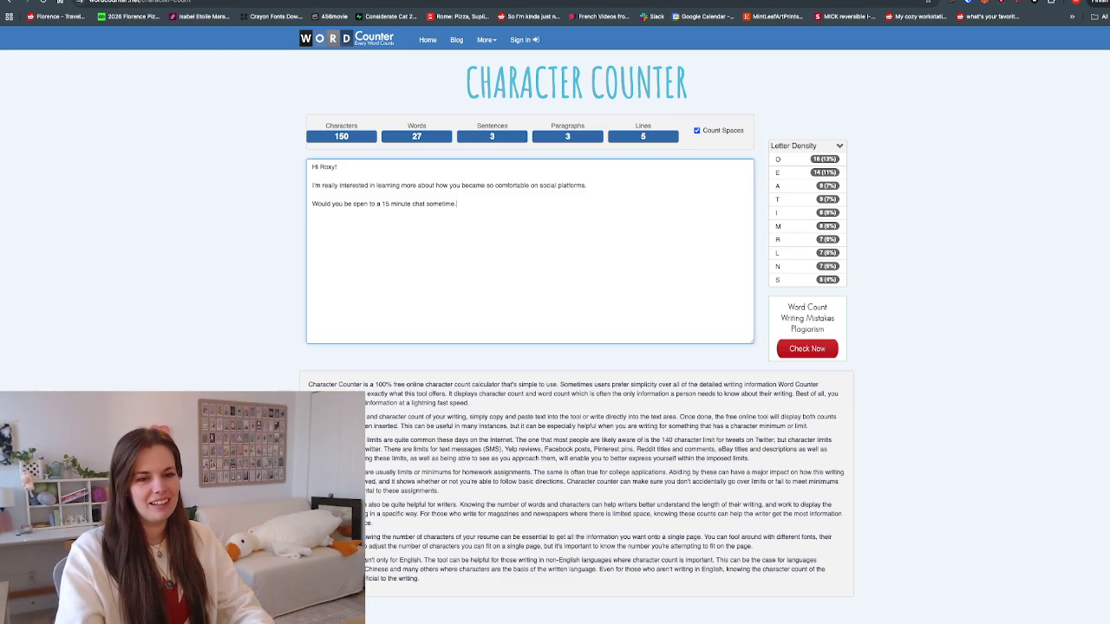
pyautogui.press('BackSpace')
pyautogui.press('BackSpace')
# Step: Add 'It was one of my goals this year to be more vulnerable online.' and remove the blank line
pyautogui.write('wa')
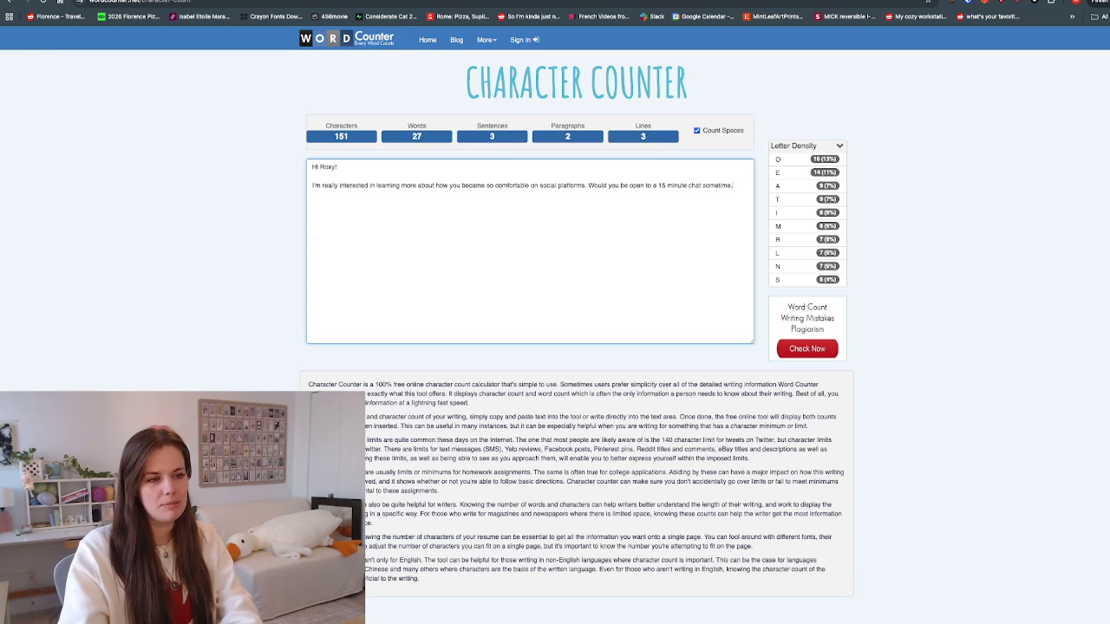
pyautogui.write('s one of my goals this year')
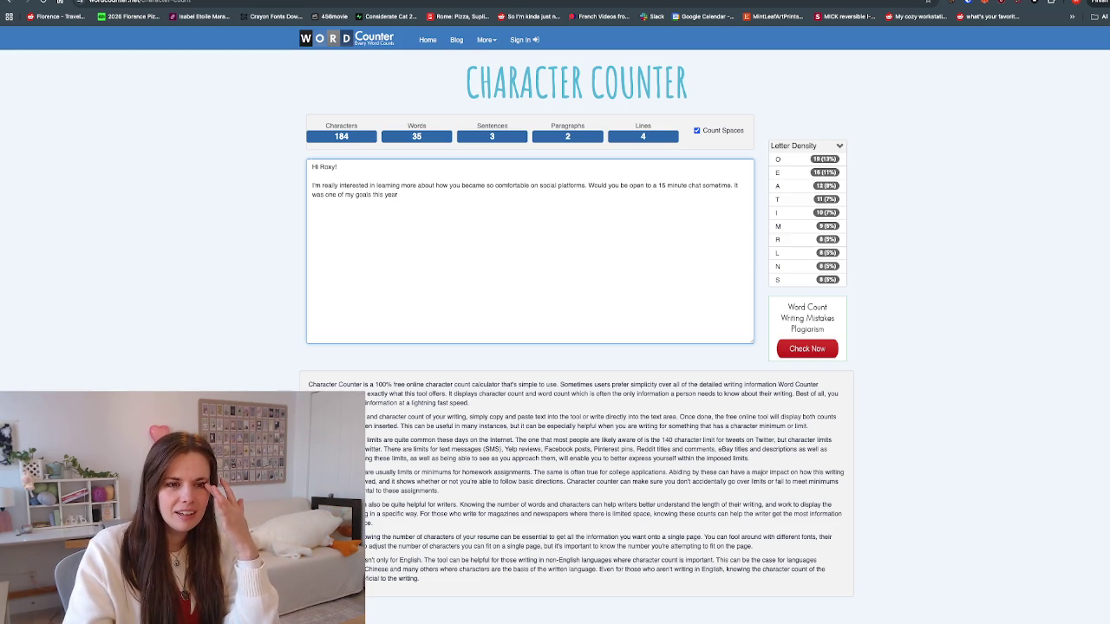
pyautogui.write(' tob e more vul')
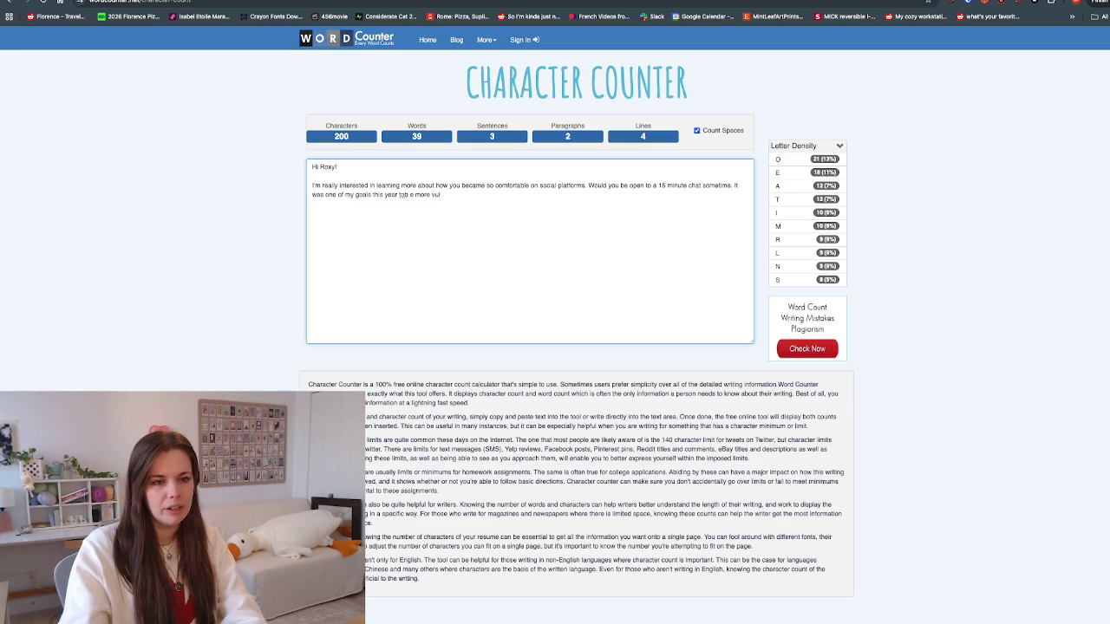
pyautogui.press('BackSpace')
pyautogui.press('BackSpace')
pyautogui.press('BackSpace')
pyautogui.write('be more vulnerable one i')
pyautogui.press('BackSpace')
pyautogui.press('BackSpace')
pyautogui.press('BackSpace')
pyautogui.write('line')
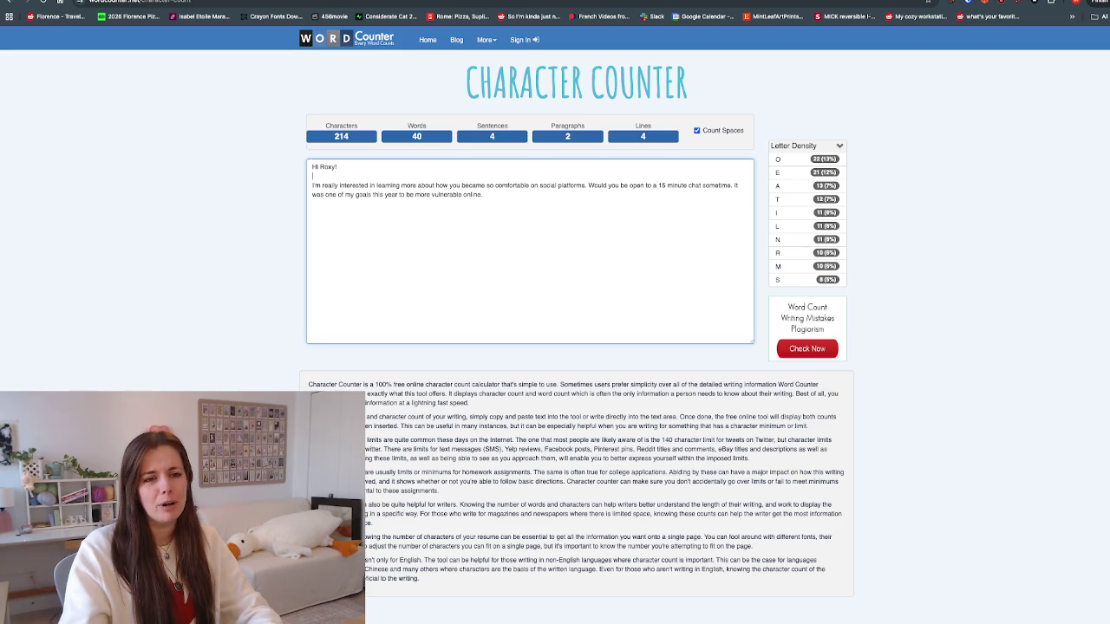
pyautogui.write('.')
pyautogui.press('BackSpace')
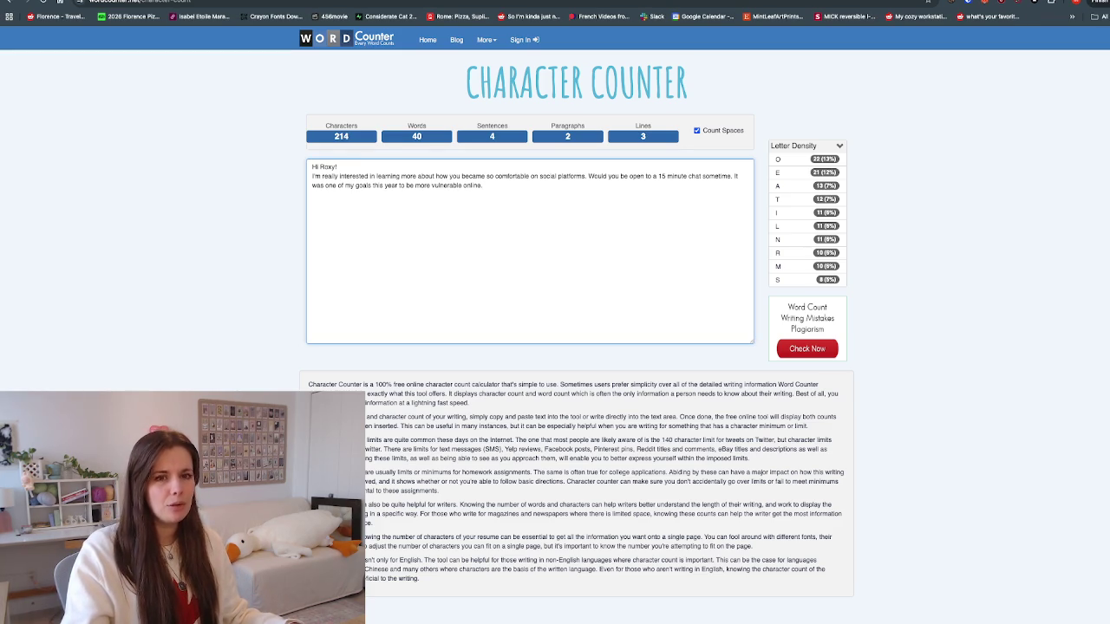
pyautogui.hotkey('ctrl', 'Tab')
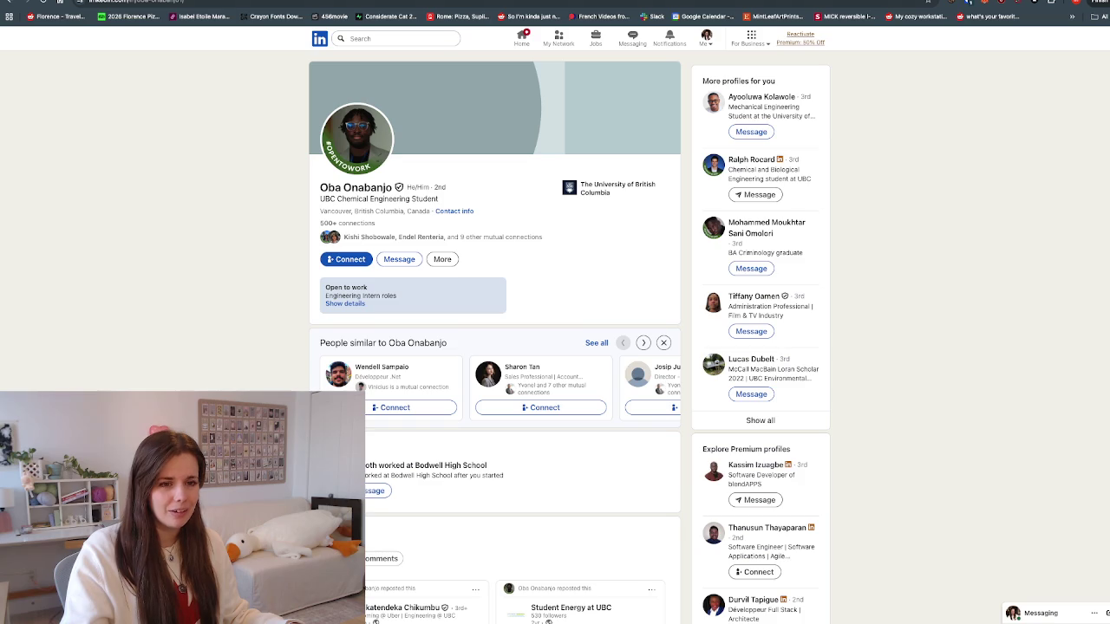
# Step: Open a similar person's profile and start a connection invitation with a personal note
pyautogui.click(443, 259)
pyautogui.click(443, 259)
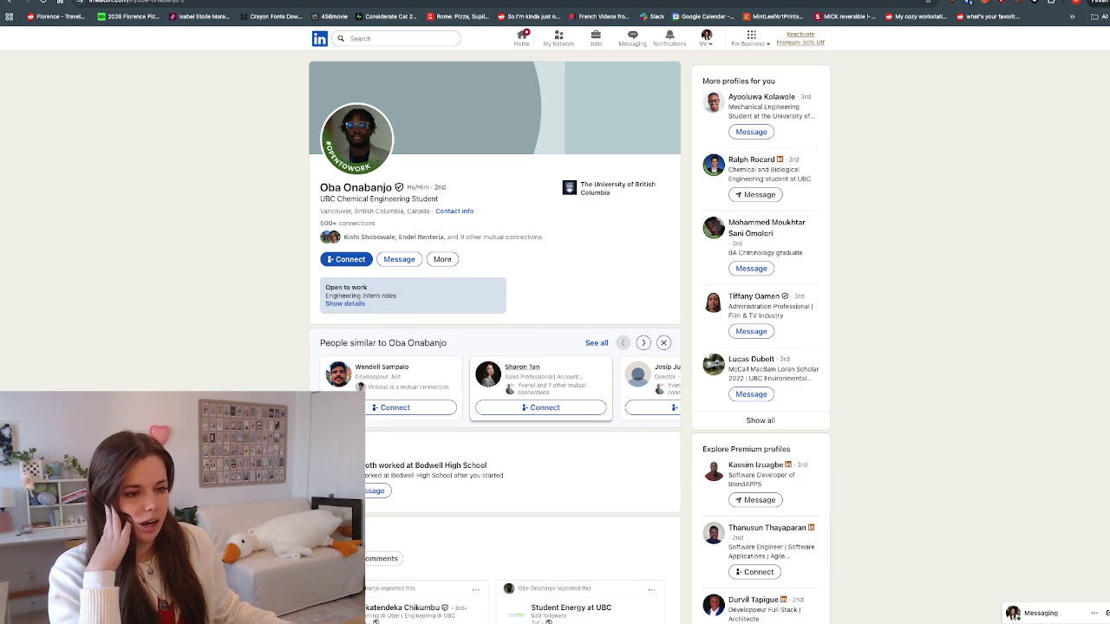
pyautogui.click(522, 366)
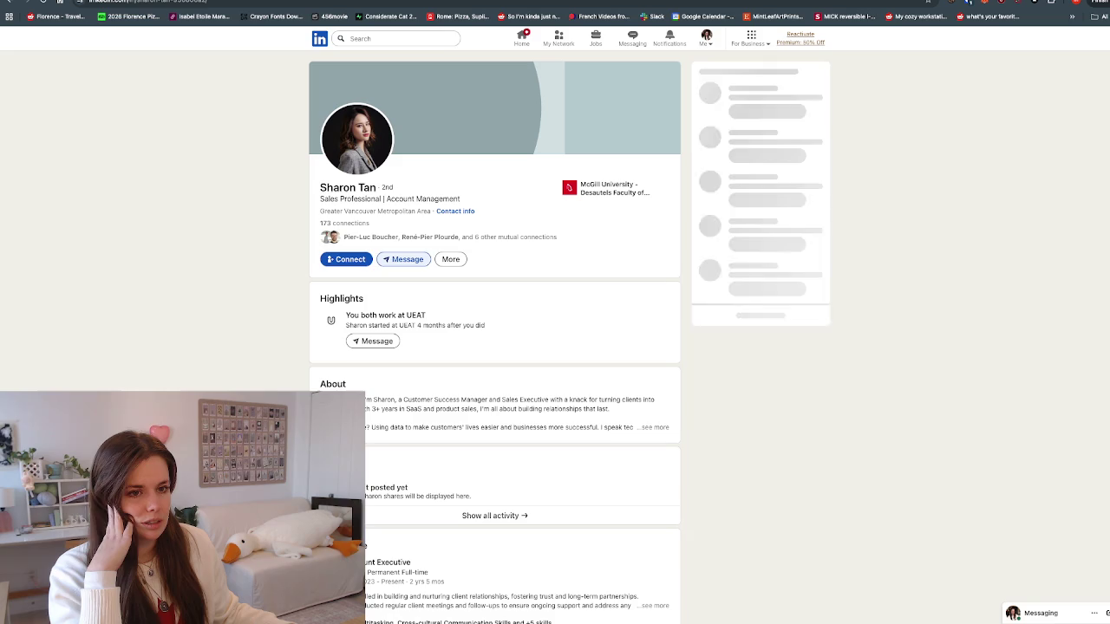
pyautogui.click(450, 259)
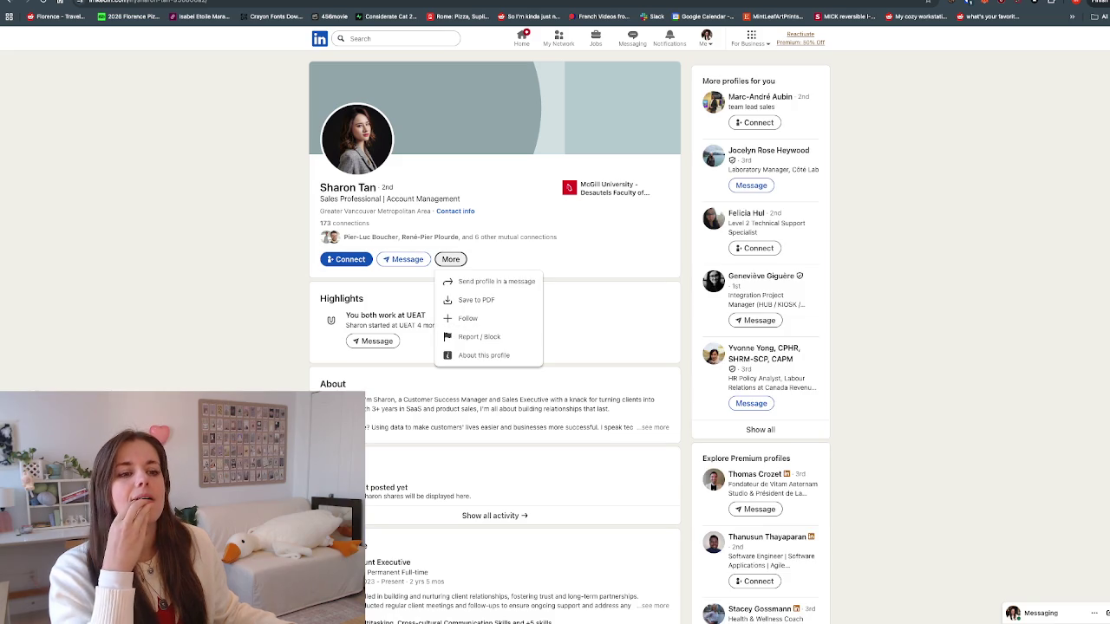
pyautogui.click(346, 259)
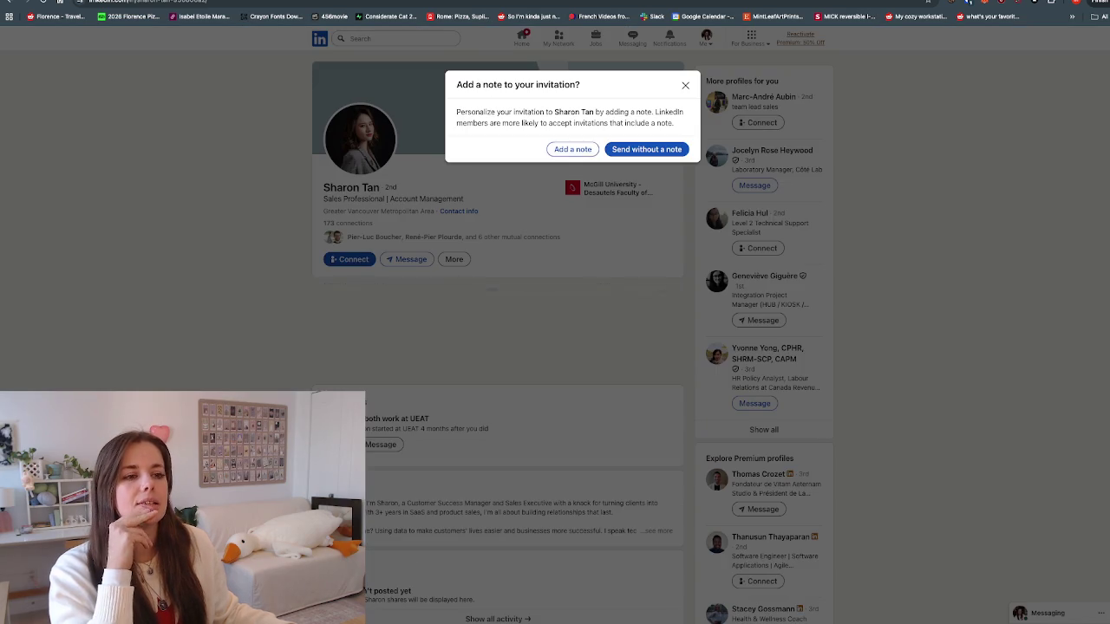
pyautogui.click(572, 149)
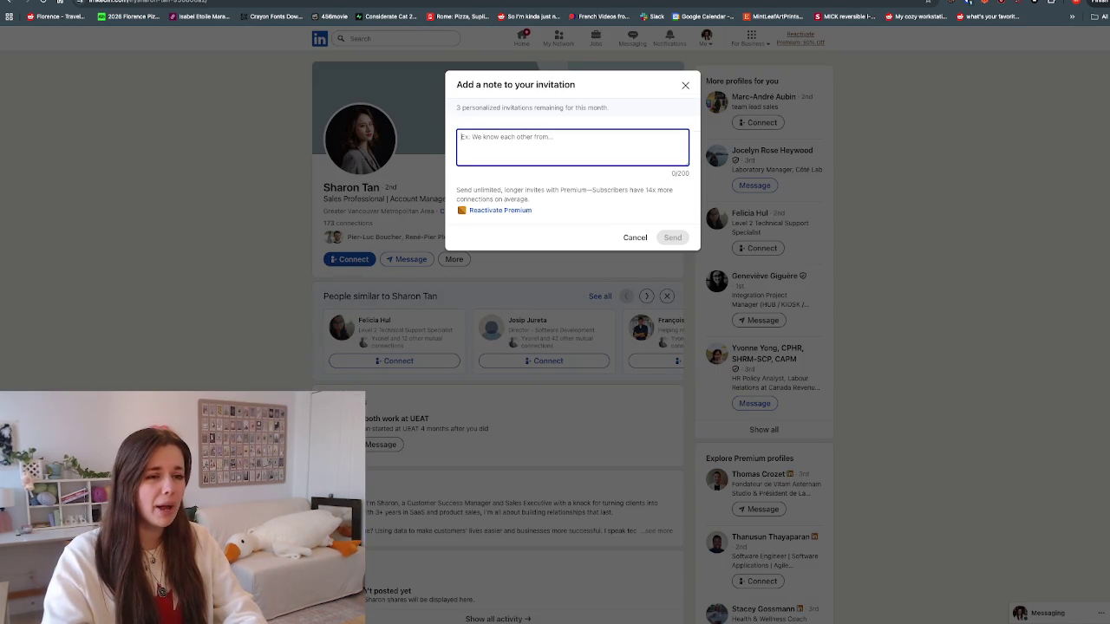
# Step: Test the 200-character note box with pasted filler text, then replace it with 'hello hellow'
pyautogui.write('fasdfasdf')
pyautogui.press('super+a')
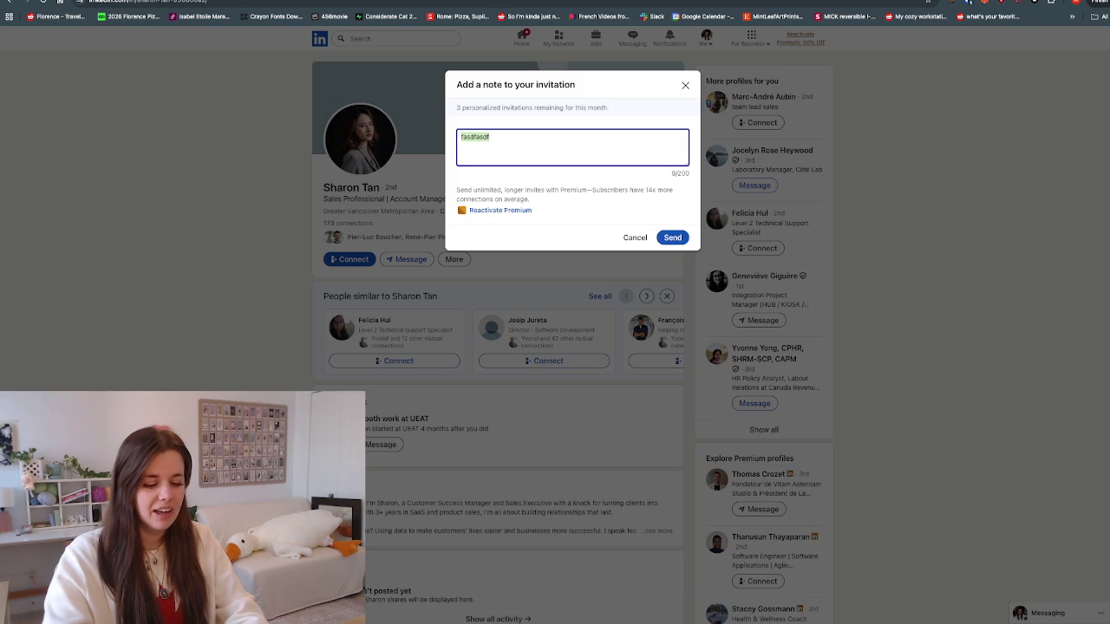
pyautogui.press('super+c')
pyautogui.press('super+v')
pyautogui.press('super+v')
pyautogui.press('super+v')
pyautogui.press('super+v')
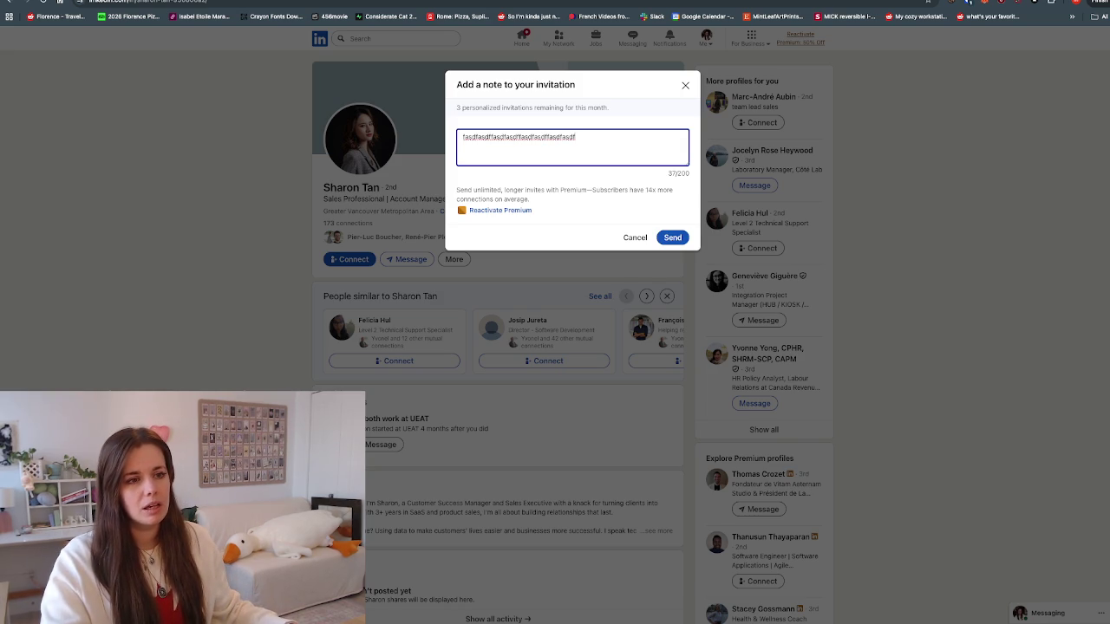
pyautogui.press('super+a')
pyautogui.press('BackSpace')
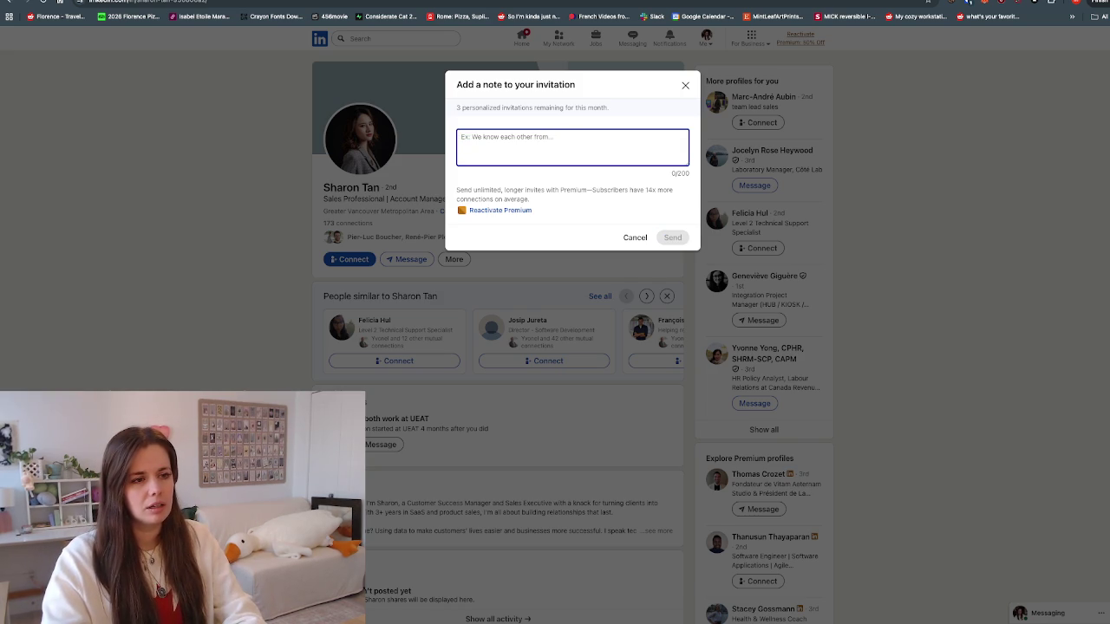
pyautogui.write('hello hellow')
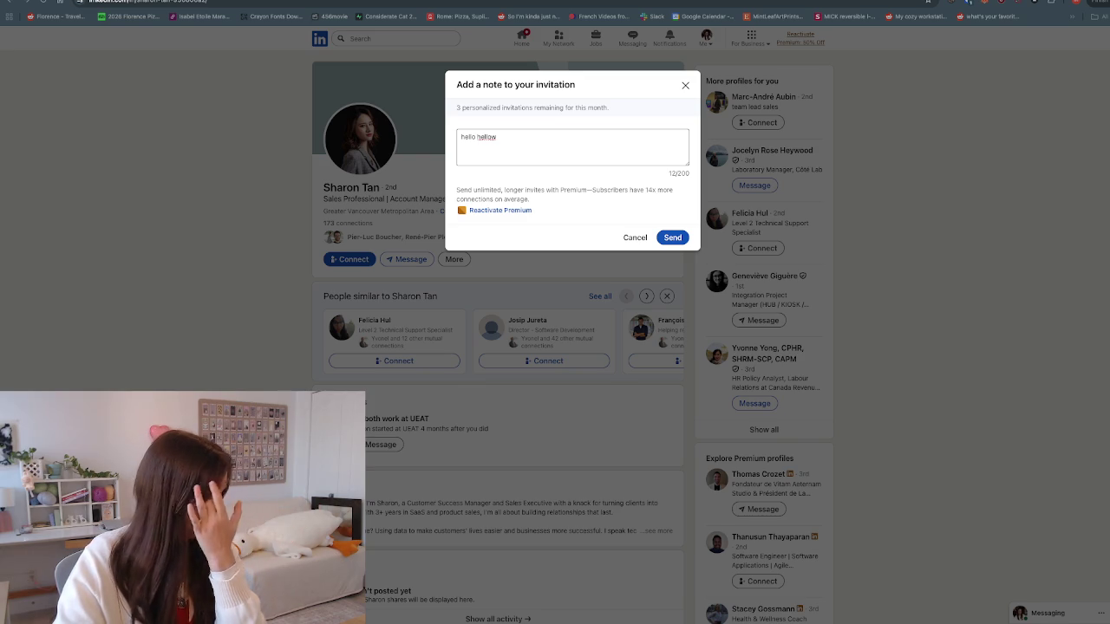
# Step: Return to the WordCounter.net tab holding the 214-character outreach message
pyautogui.hotkey('alt', 'Tab')
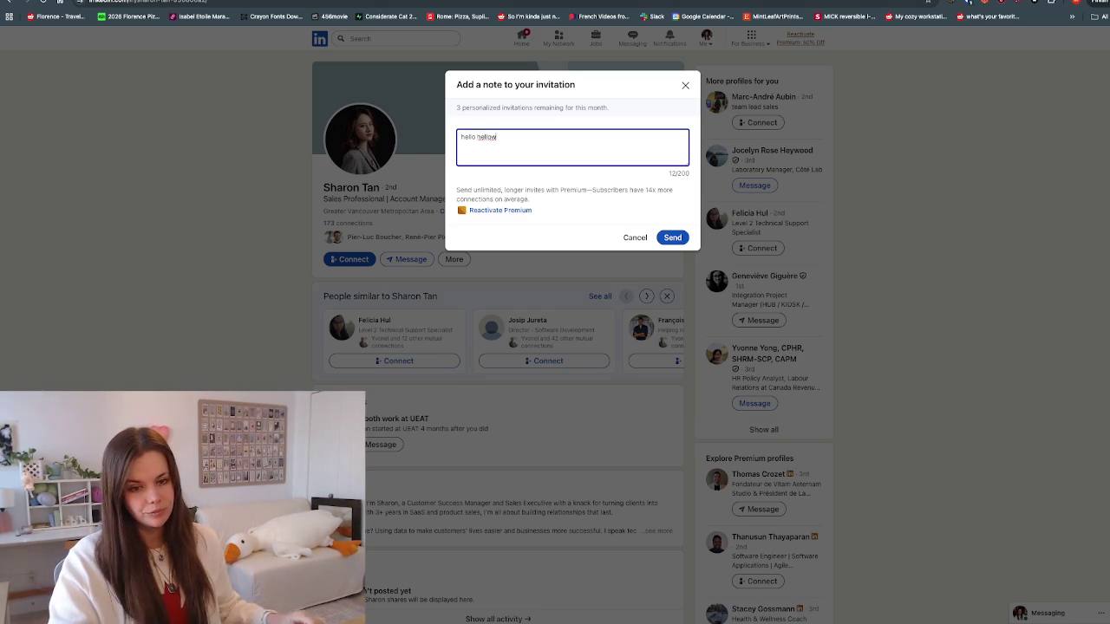
pyautogui.hotkey('ctrl', 'Tab')
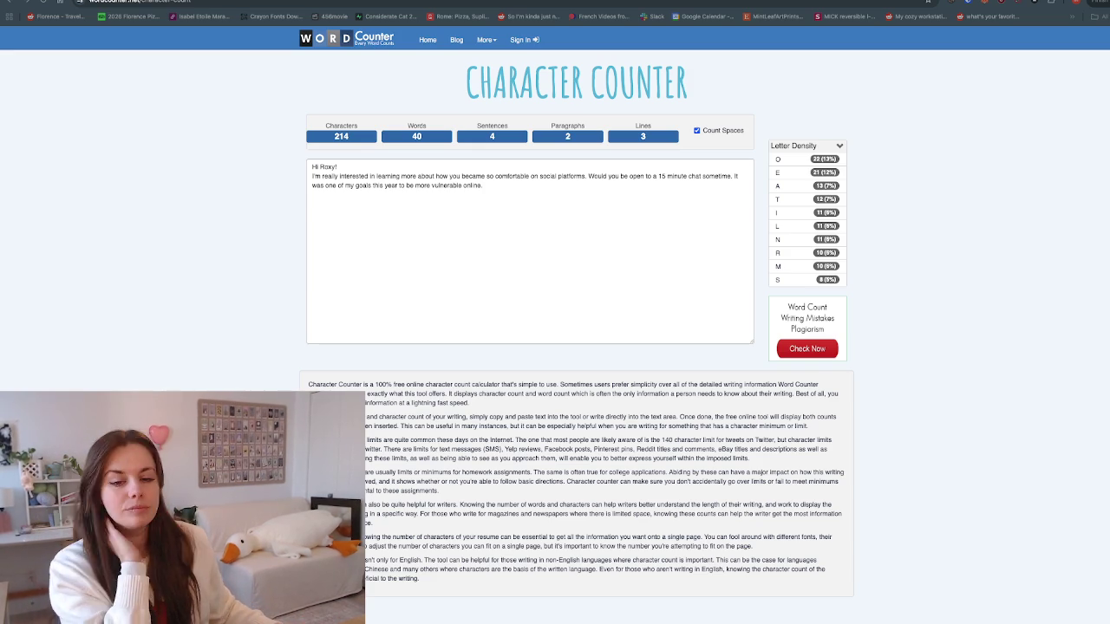
# Step: Paste the new message into the counter, delete 'No pressure!' and the quotes, and end it with 'Thanks'
pyautogui.press('super+Tab')
pyautogui.press('super+Tab')
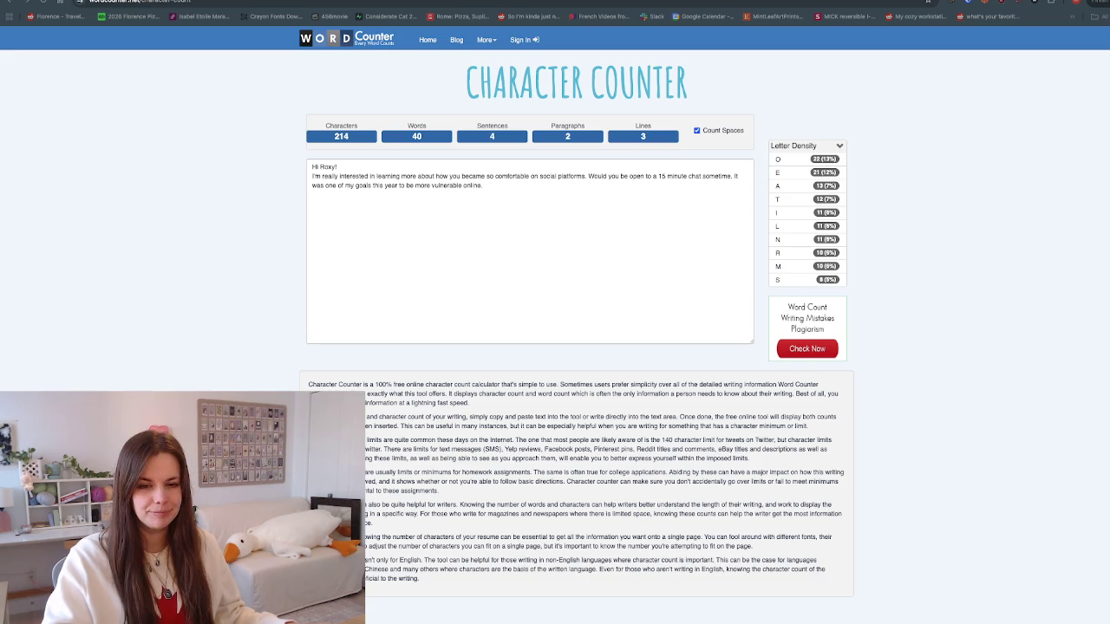
pyautogui.hotkey('ctrl', 'a')
pyautogui.hotkey('ctrl', 'v')
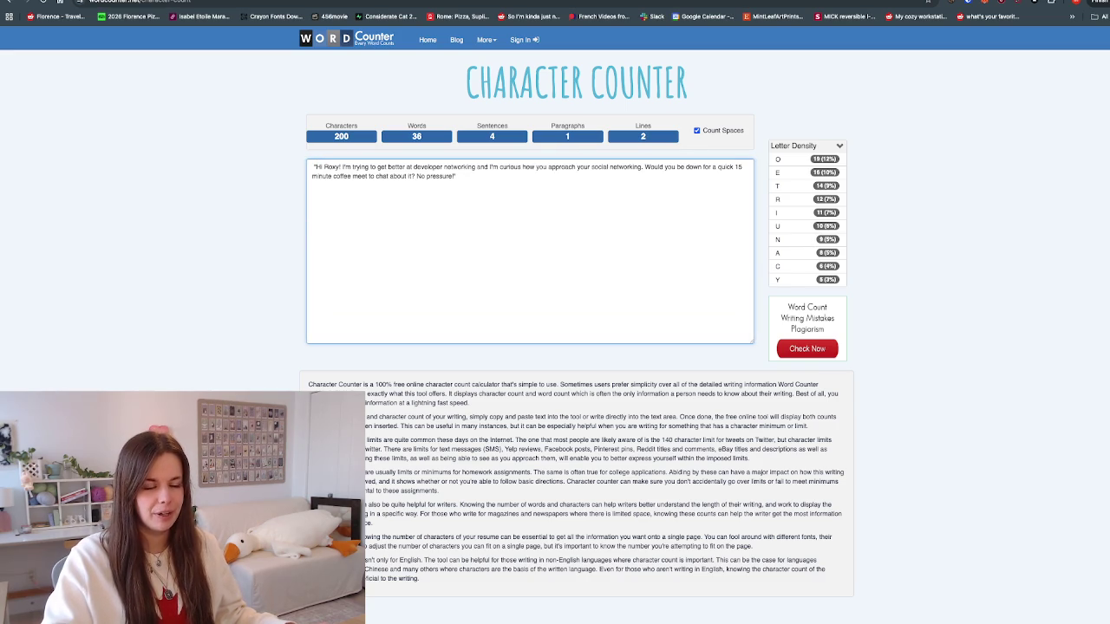
pyautogui.hotkey('alt', 'shift', 'Left')
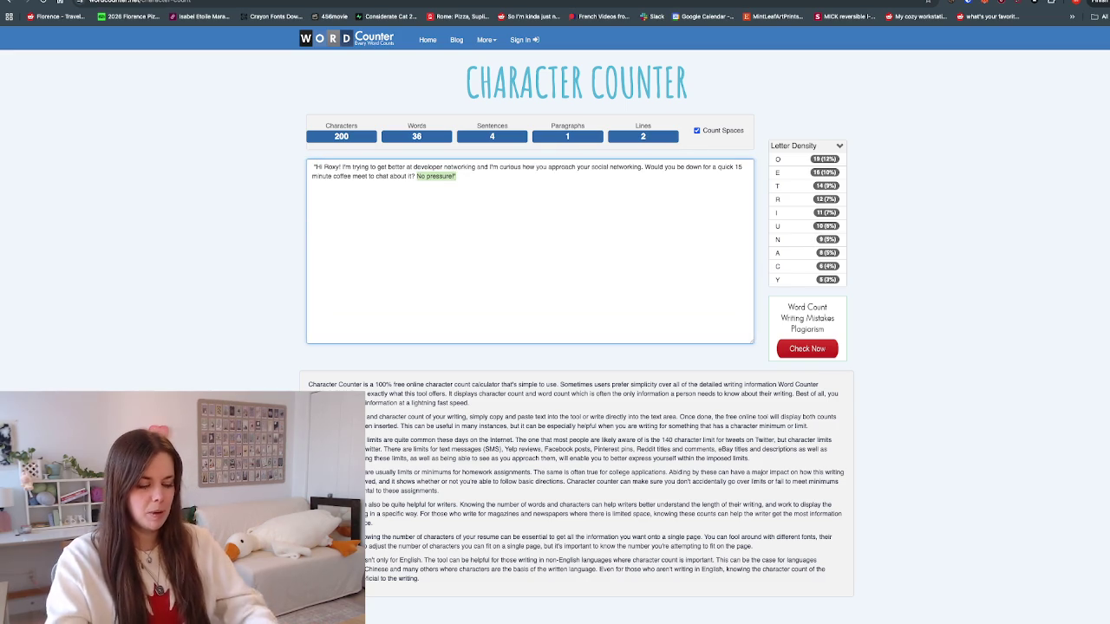
pyautogui.press('BackSpace')
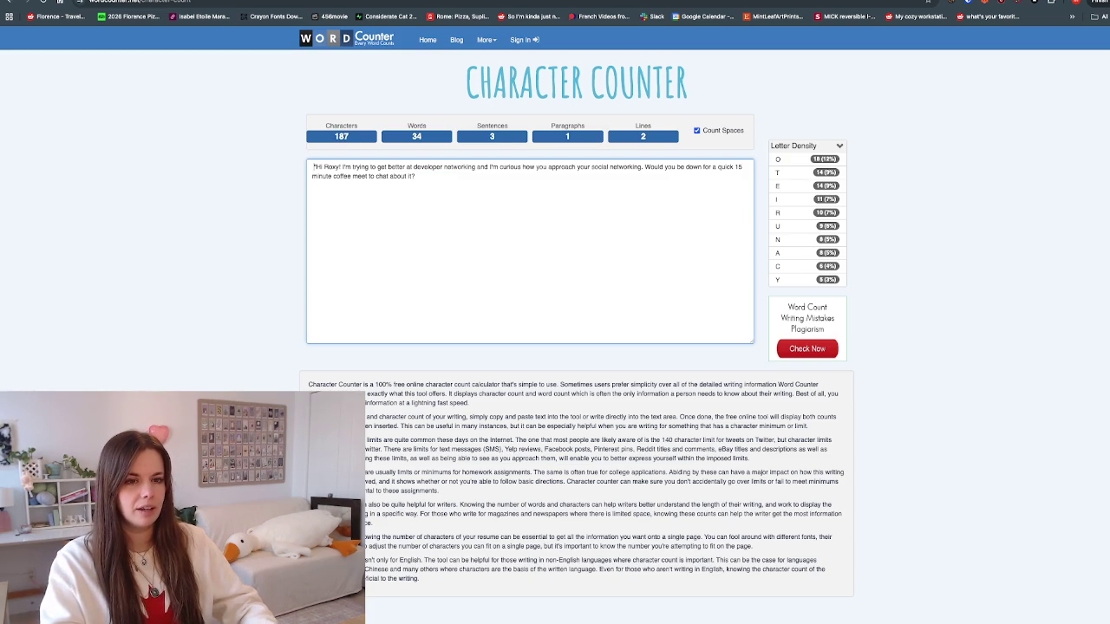
pyautogui.hotkey('ctrl', 'Home')
pyautogui.press('Delete')
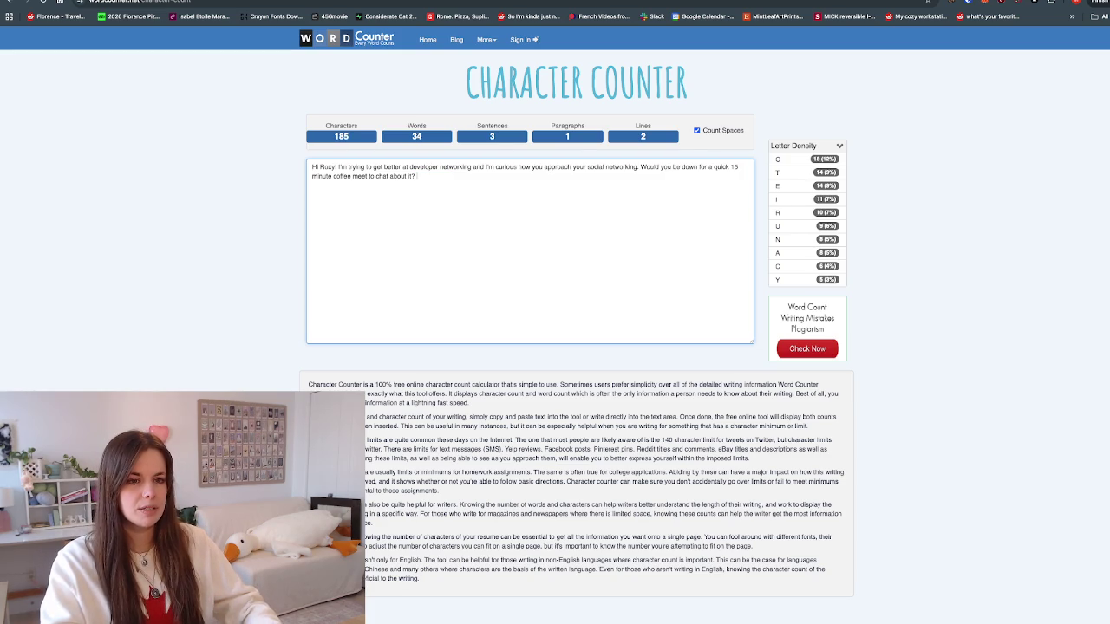
pyautogui.write('Thianks!')
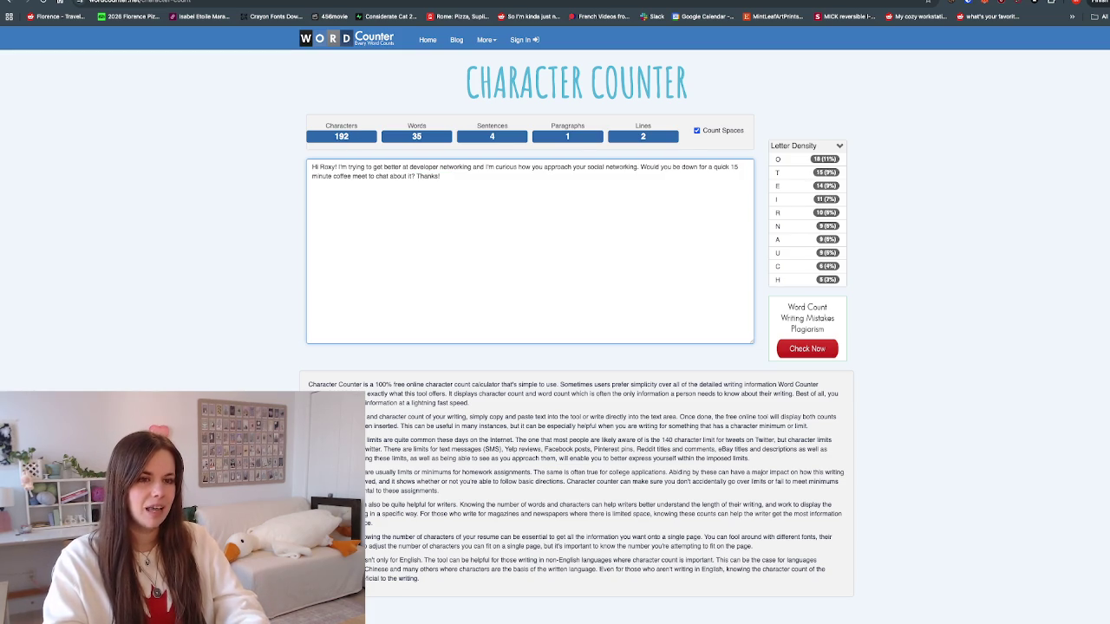
pyautogui.press('BackSpace')
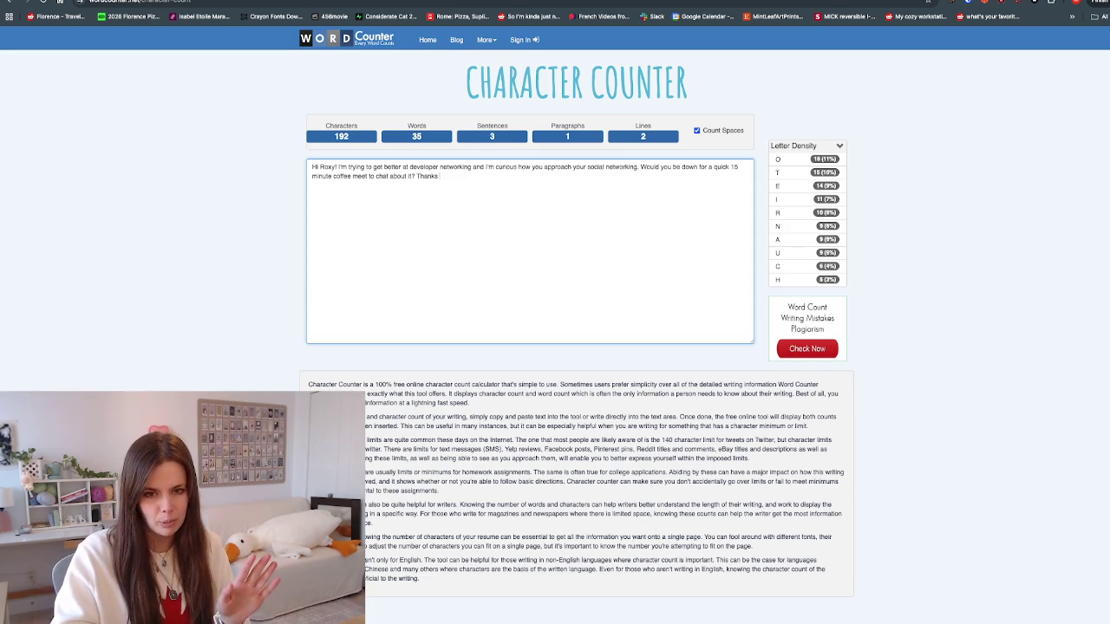
pyautogui.hotkey('ctrl', 'a')
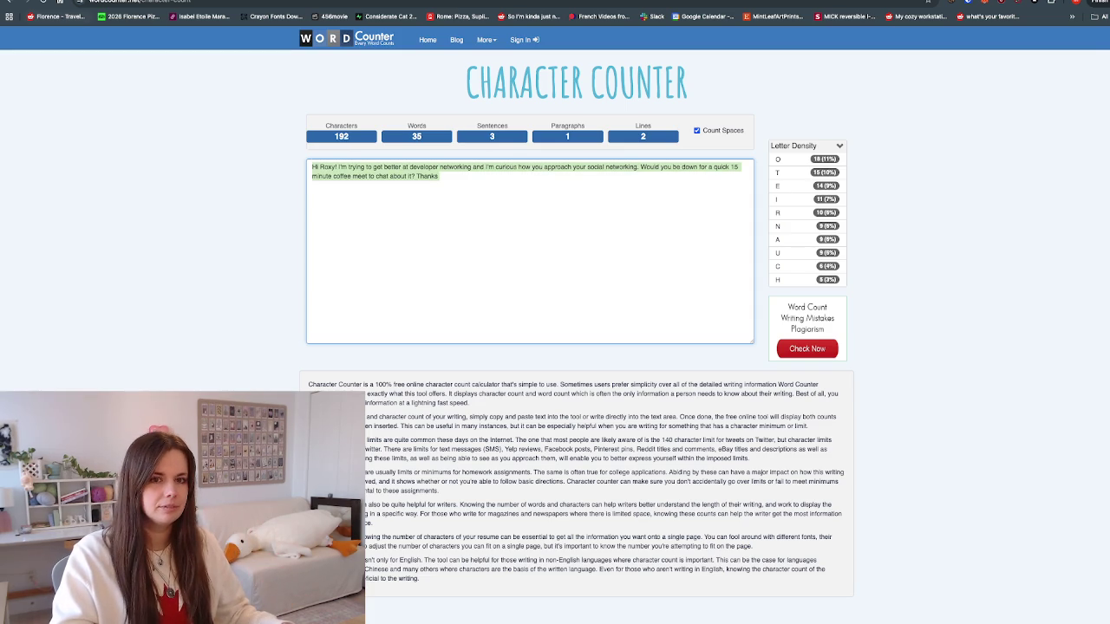
# Step: Paste the 192-character message into the Substack draft in place of the old chat question line
pyautogui.hotkey('ctrl', 'Tab')
pyautogui.scroll(2, 498, 338)
pyautogui.scroll(2, 499, 338)
pyautogui.press('Return')
pyautogui.press('Return')
pyautogui.press('Return')
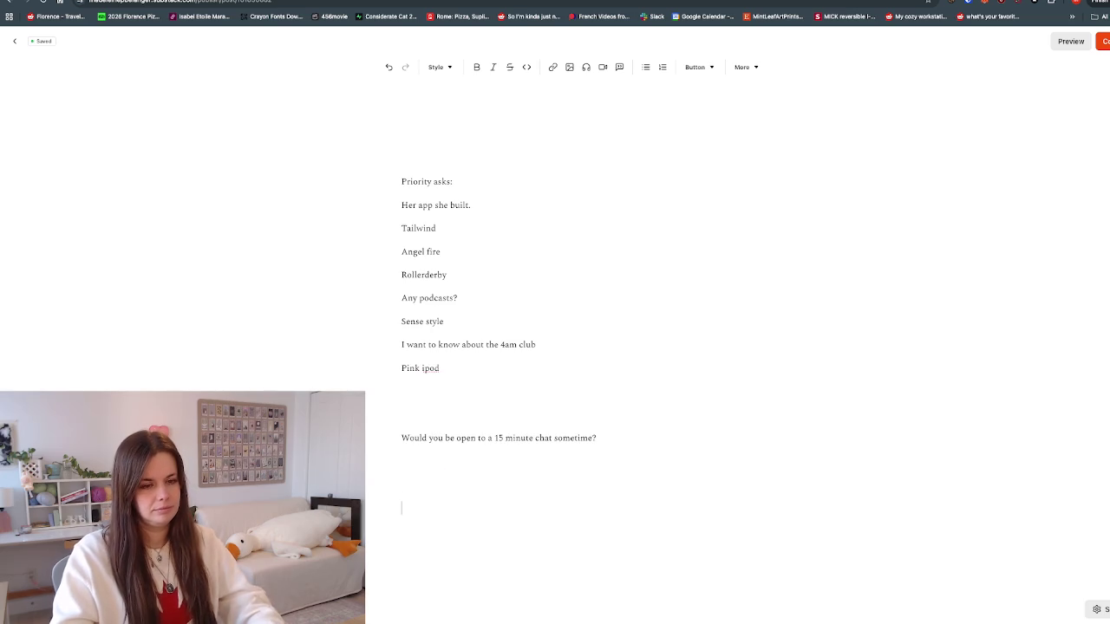
pyautogui.hotkey('ctrl', 'v')
pyautogui.hotkey('shift', 'Up')
pyautogui.press('BackSpace')
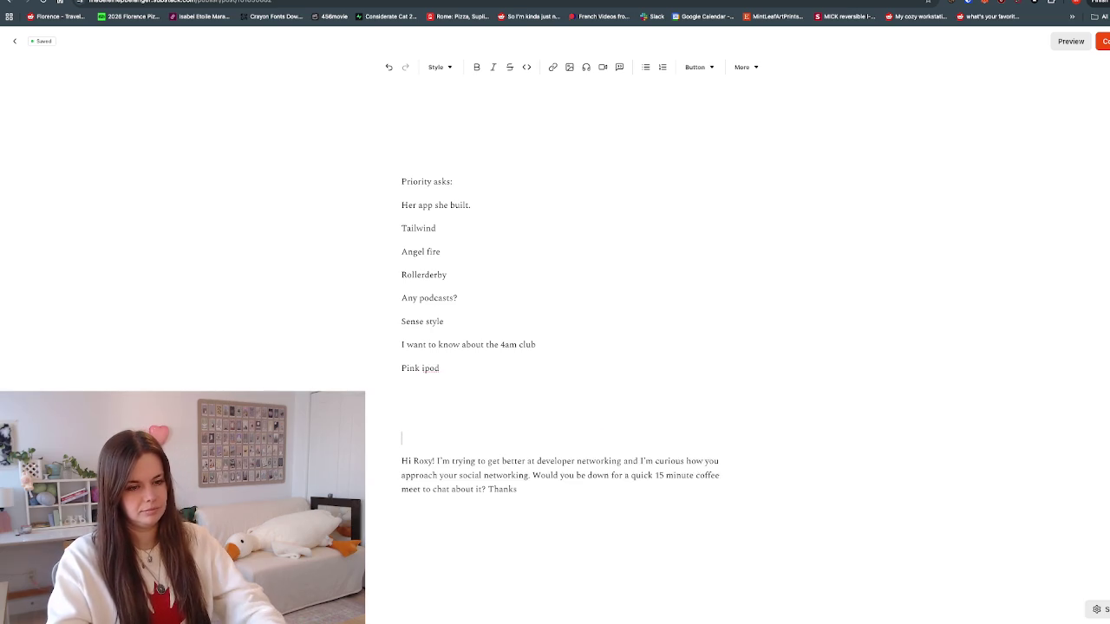
pyautogui.press('BackSpace')
pyautogui.hotkey('ctrl', 't')
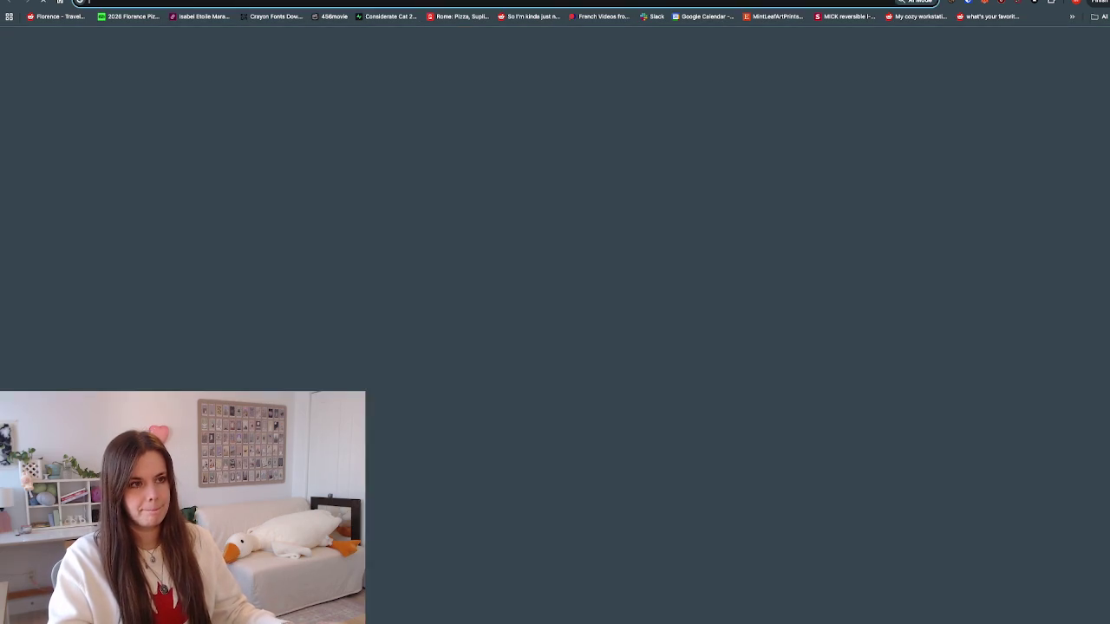
# Step: Search Google for a purple emoji and back out of the Purple Circle page
pyautogui.write('purple emojis')
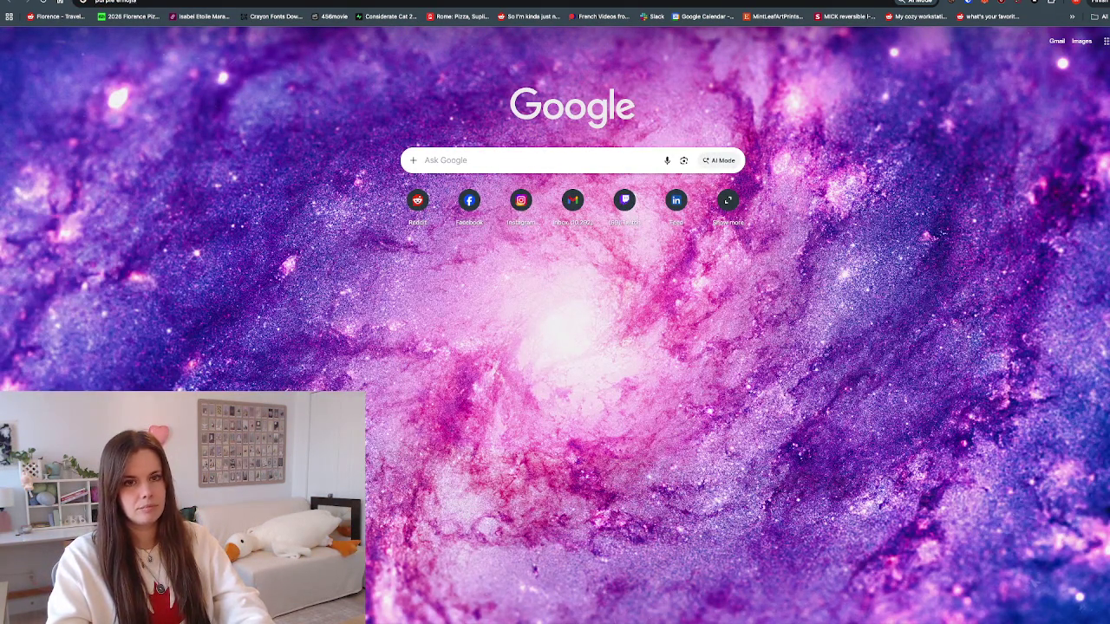
pyautogui.press('Return')
pyautogui.click(373, 437)
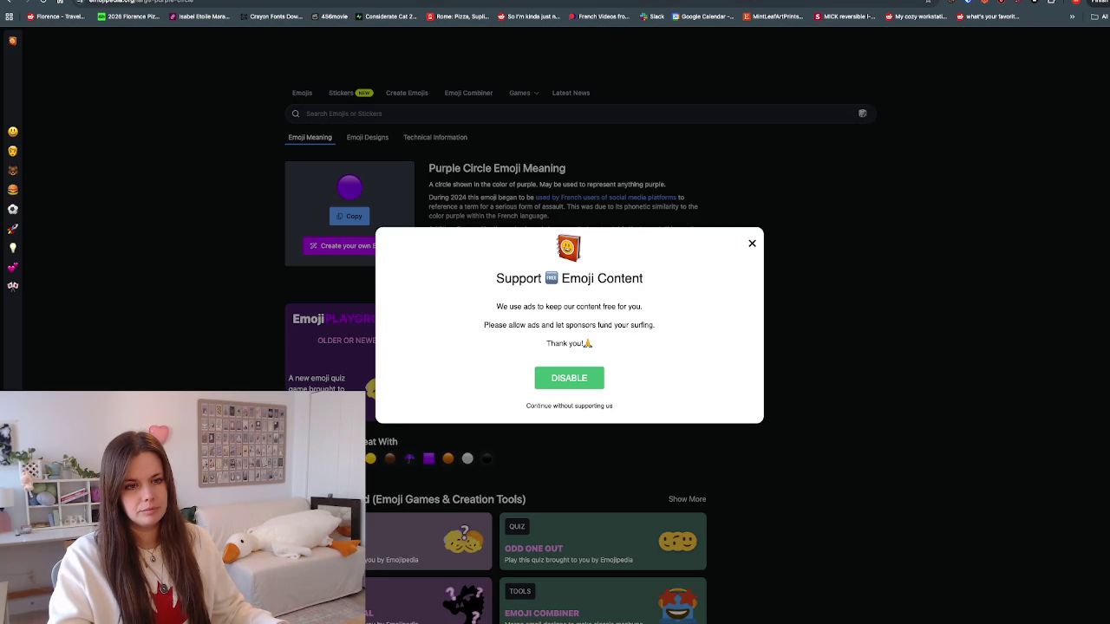
pyautogui.hotkey('alt', 'Left')
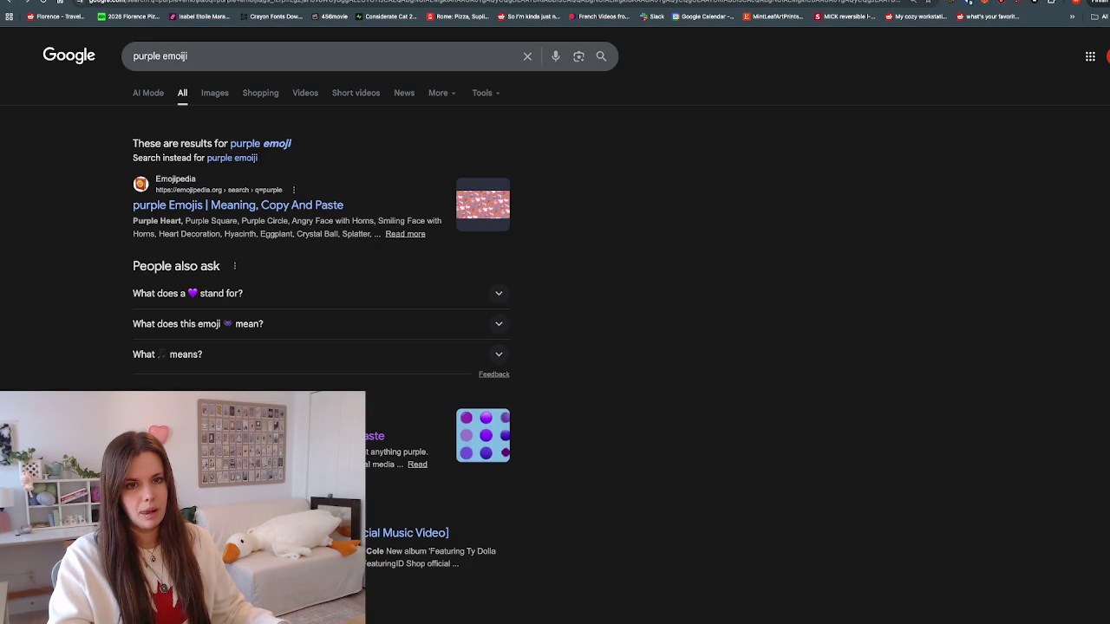
# Step: Search 'purple emoji' and copy the Purple Heart from Emojipedia, dismissing the ad popup
pyautogui.write(' heart')
pyautogui.hotkey('ctrl', 'a')
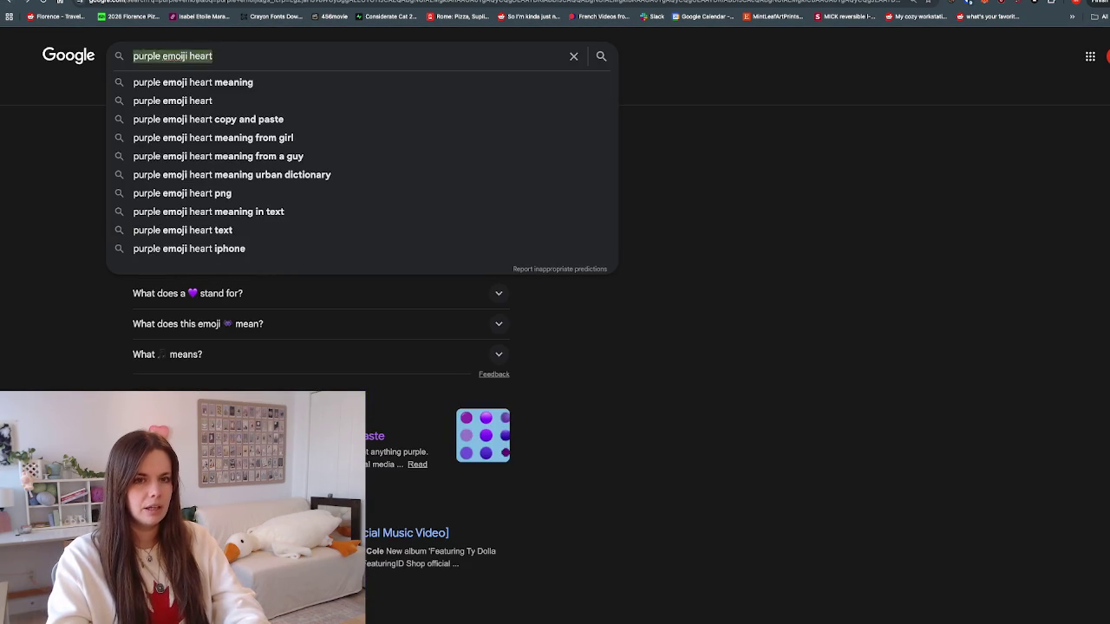
pyautogui.write('pink heart')
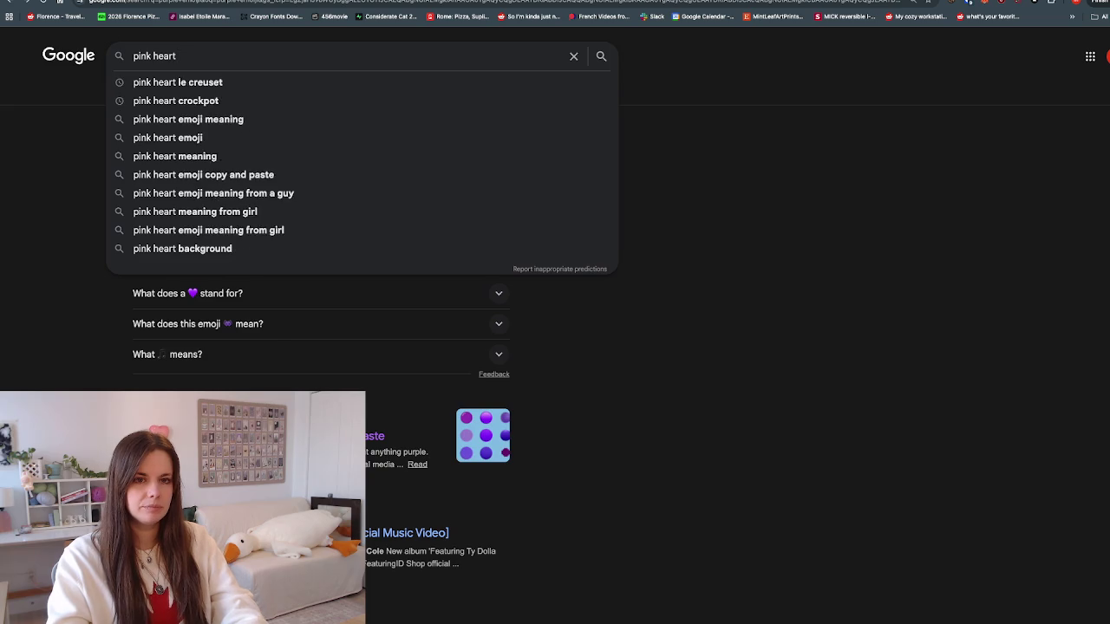
pyautogui.write(' emoji')
pyautogui.hotkey('ctrl', 'a')
pyautogui.write('p')
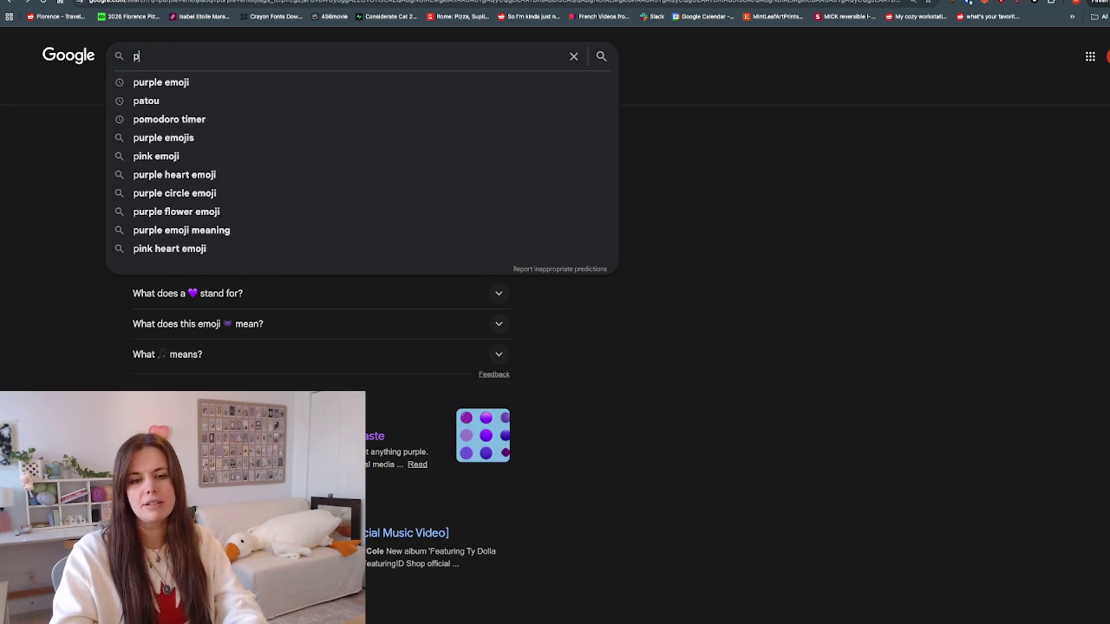
pyautogui.write('urple emoji')
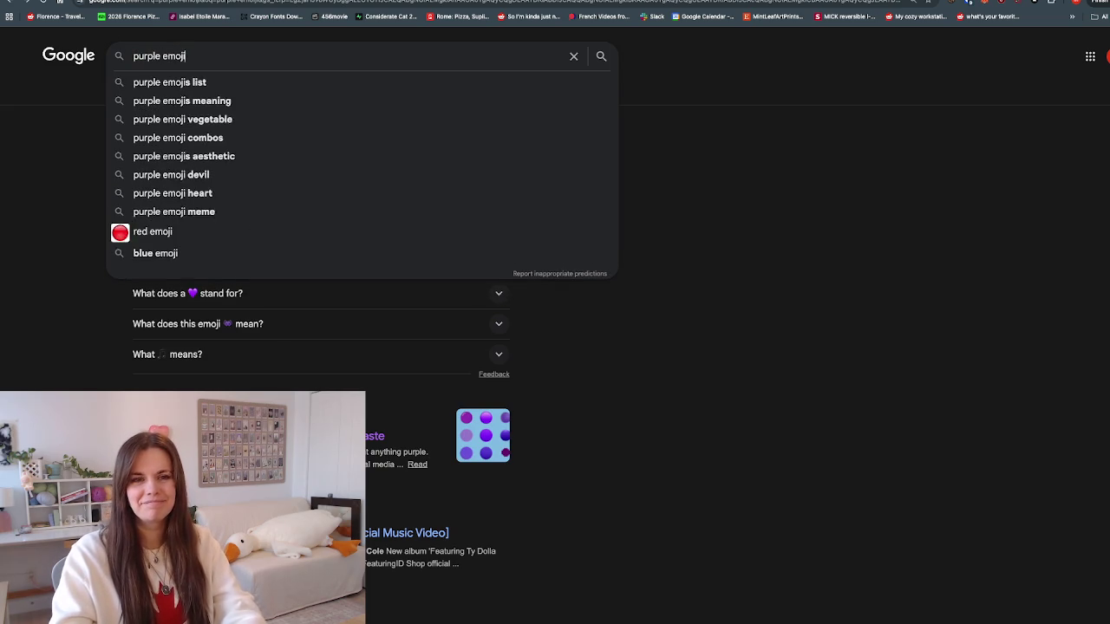
pyautogui.press('Return')
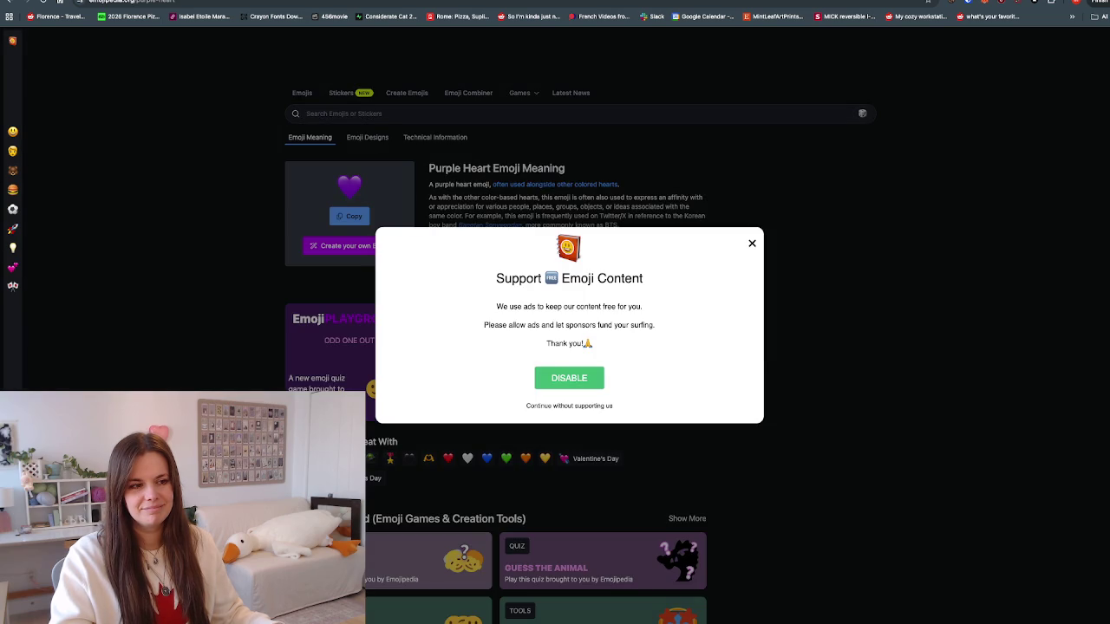
pyautogui.click(752, 243)
pyautogui.click(350, 216)
pyautogui.hotkey('ctrl', 'Tab')
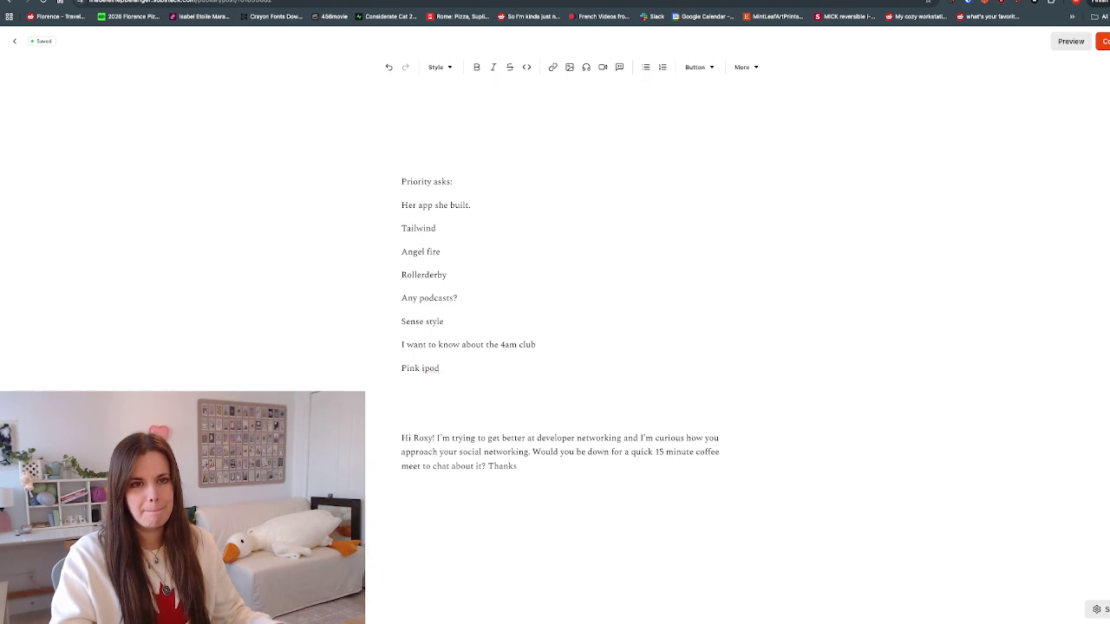
# Step: Paste the purple heart after 'Thanks' and start typing the 'Linkedin sized' label line
pyautogui.hotkey('ctrl', 'v')
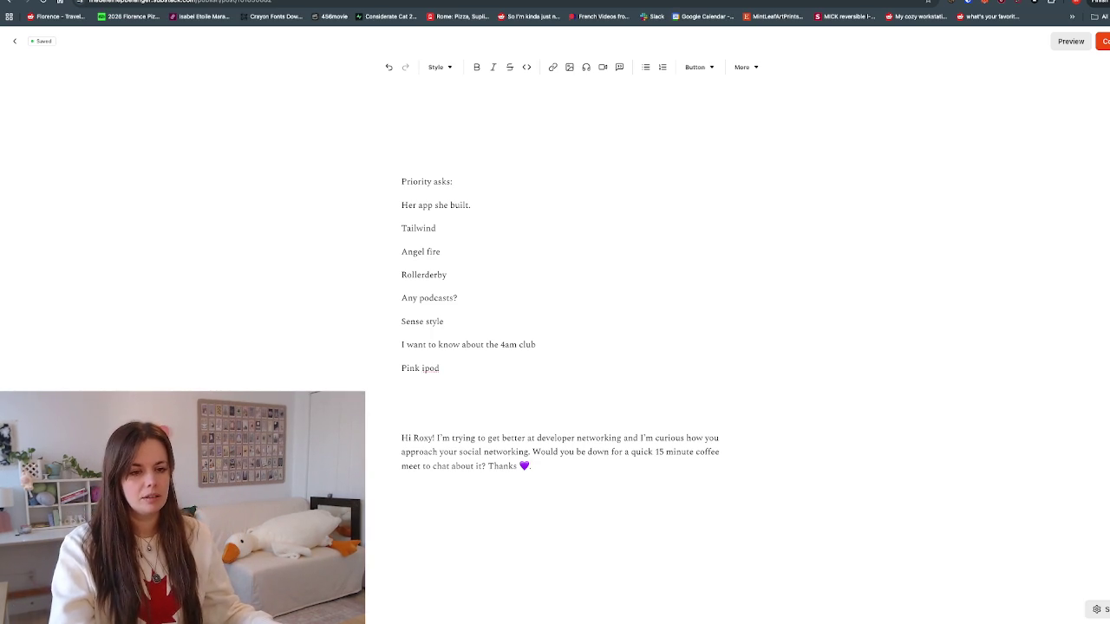
pyautogui.write('Linkedin sized frin fly ')
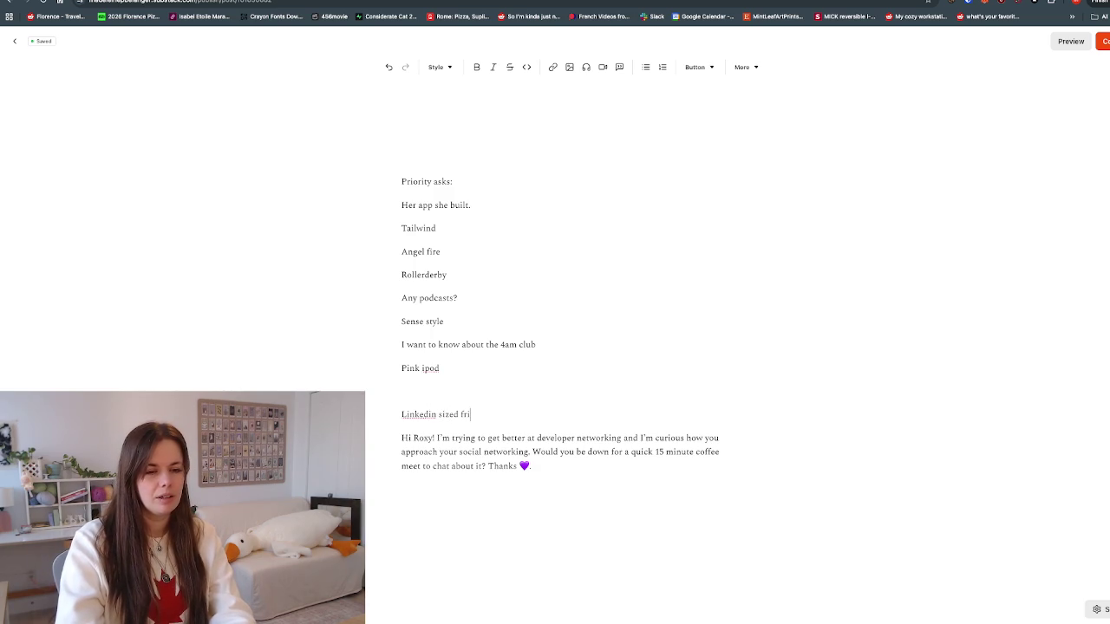
pyautogui.write('y.')
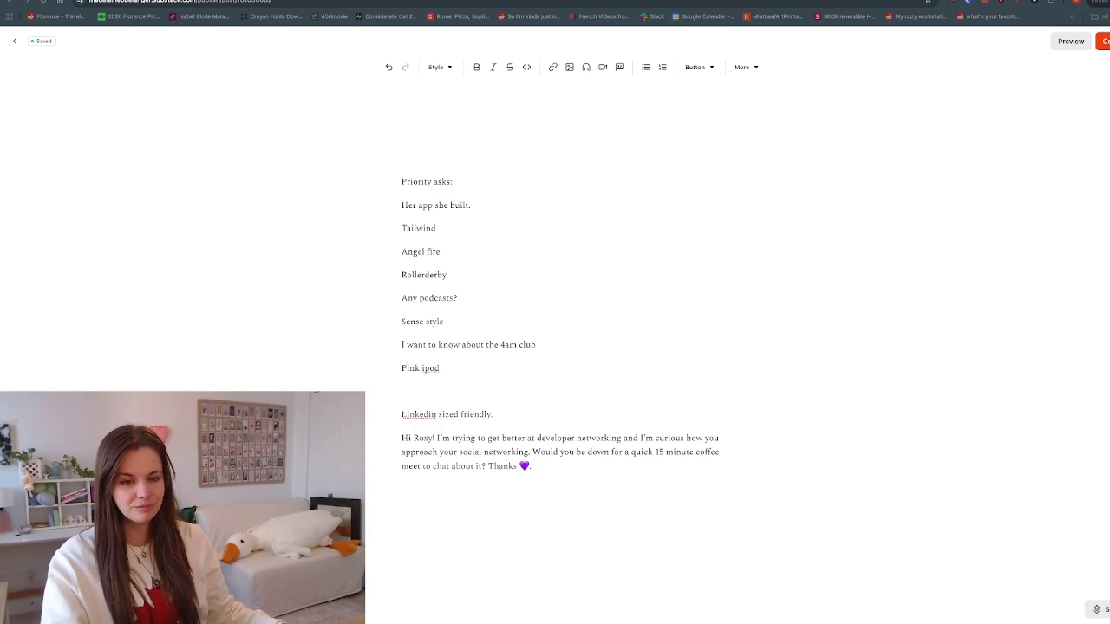
# Step: Add an empty line under the 'Linkedin sized friendly.' label and paste a copy of the message below it
pyautogui.scroll(-1, 555, 321)
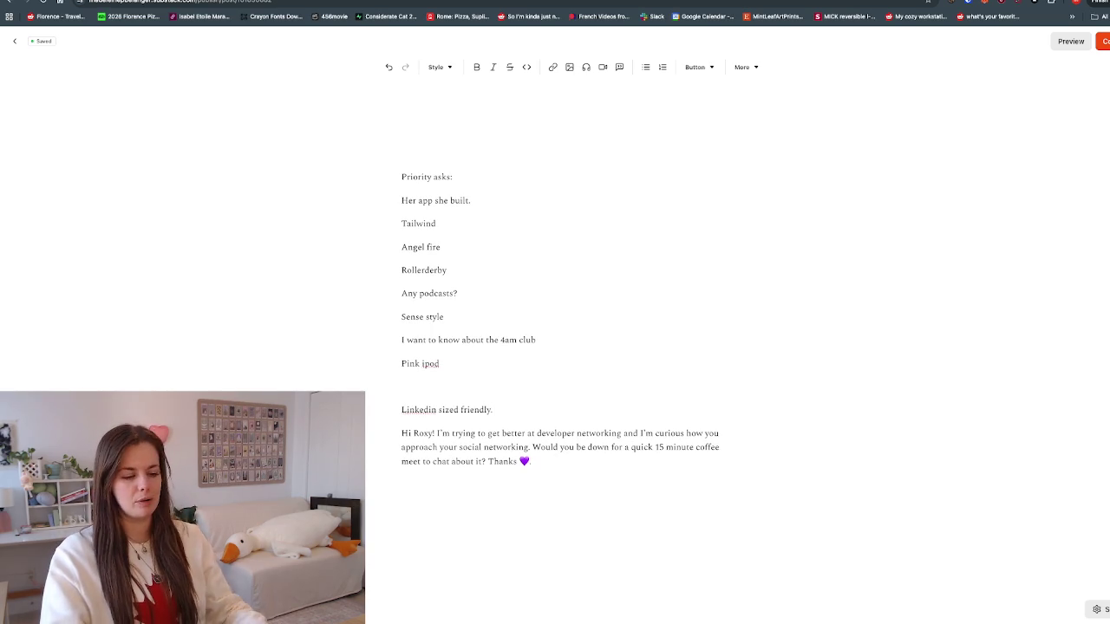
pyautogui.press('Return')
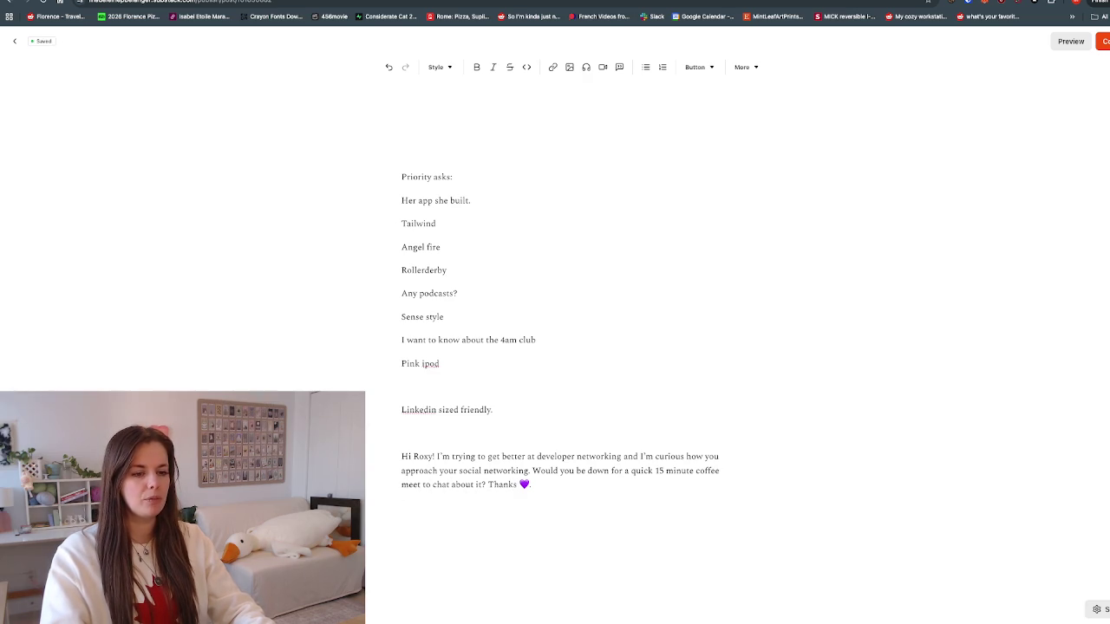
pyautogui.moveTo(531, 485); pyautogui.dragTo(402, 433)
pyautogui.click(402, 555)
pyautogui.hotkey('ctrl', 'v')
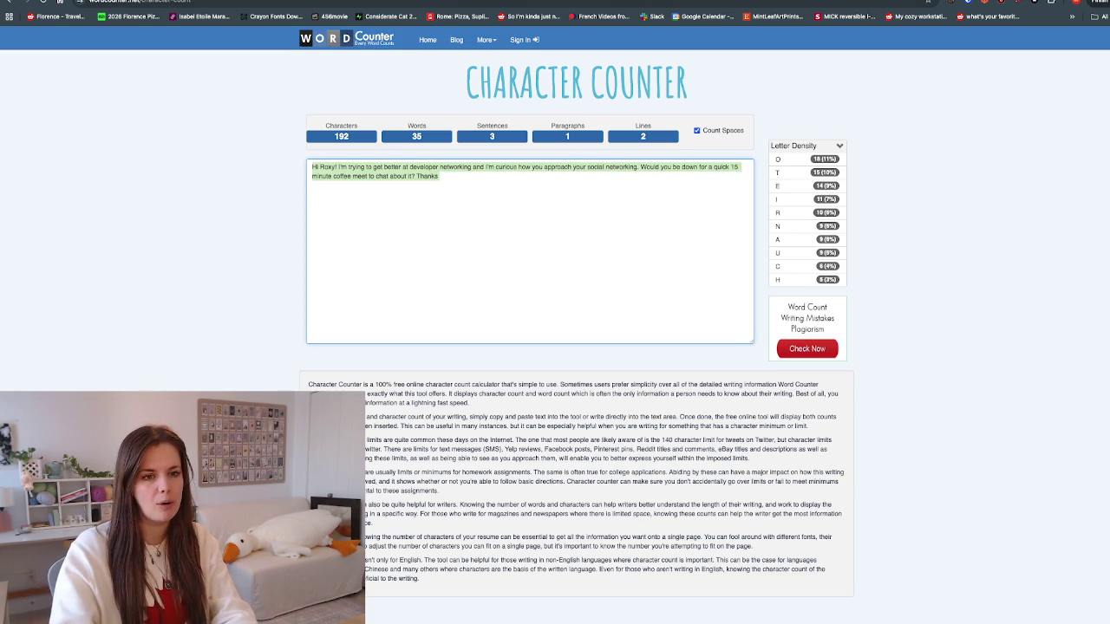
# Step: Write 'Hi Roxy!' plus questions about 100devs, the 100 hours project and a 15 minute chat
pyautogui.press('BackSpace')
pyautogui.write('Hi Roxy!')
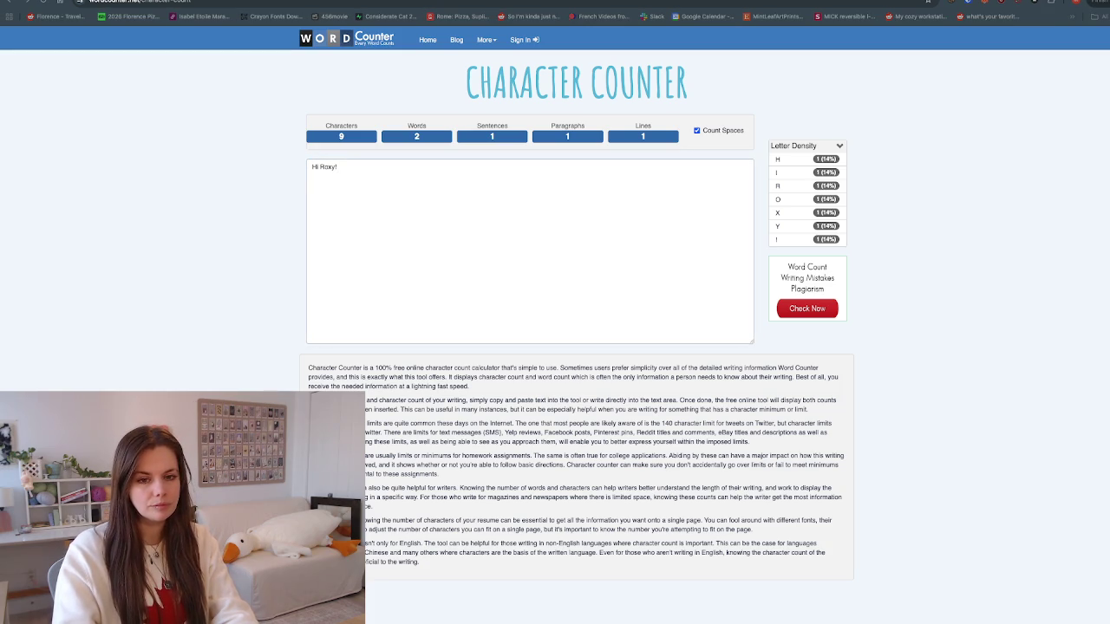
pyautogui.hotkey('alt', 'Tab')
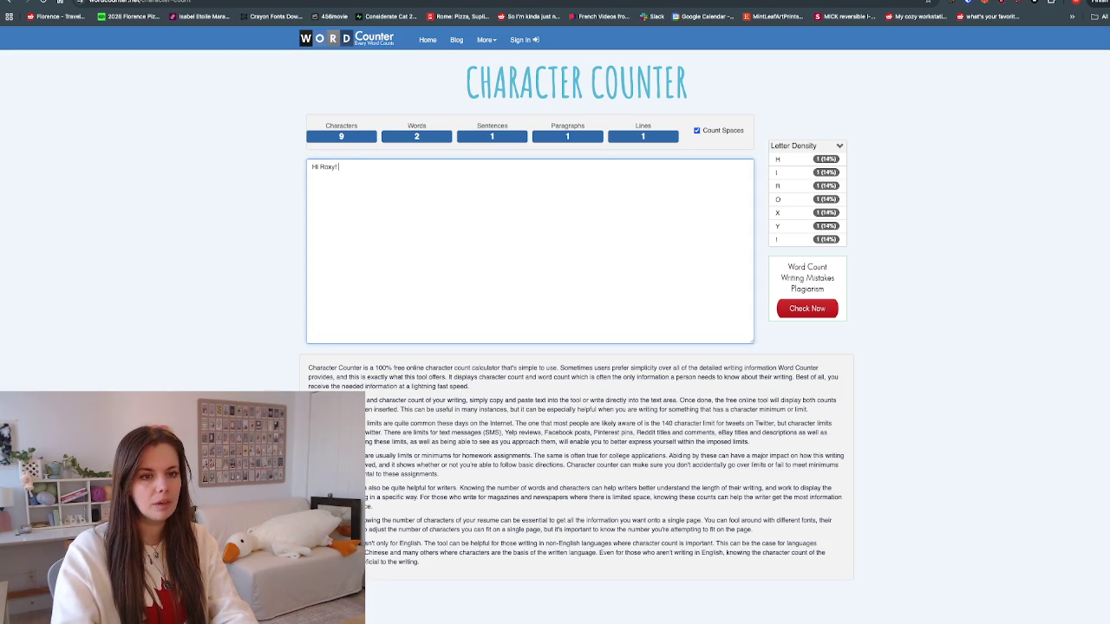
pyautogui.write('I saw ')
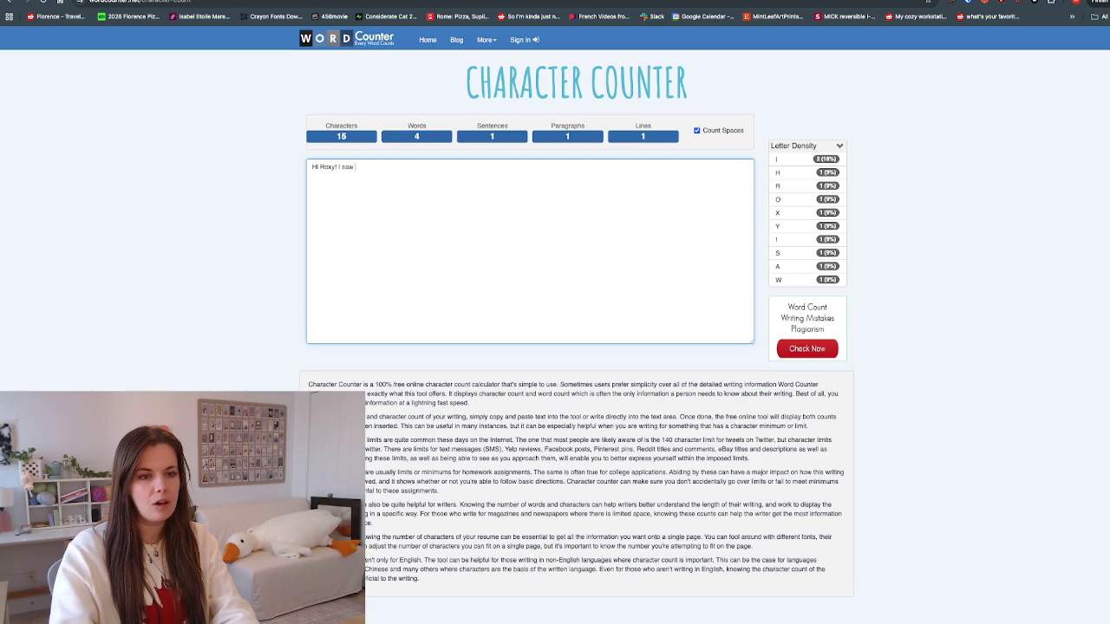
pyautogui.write('wo both did 100devs')
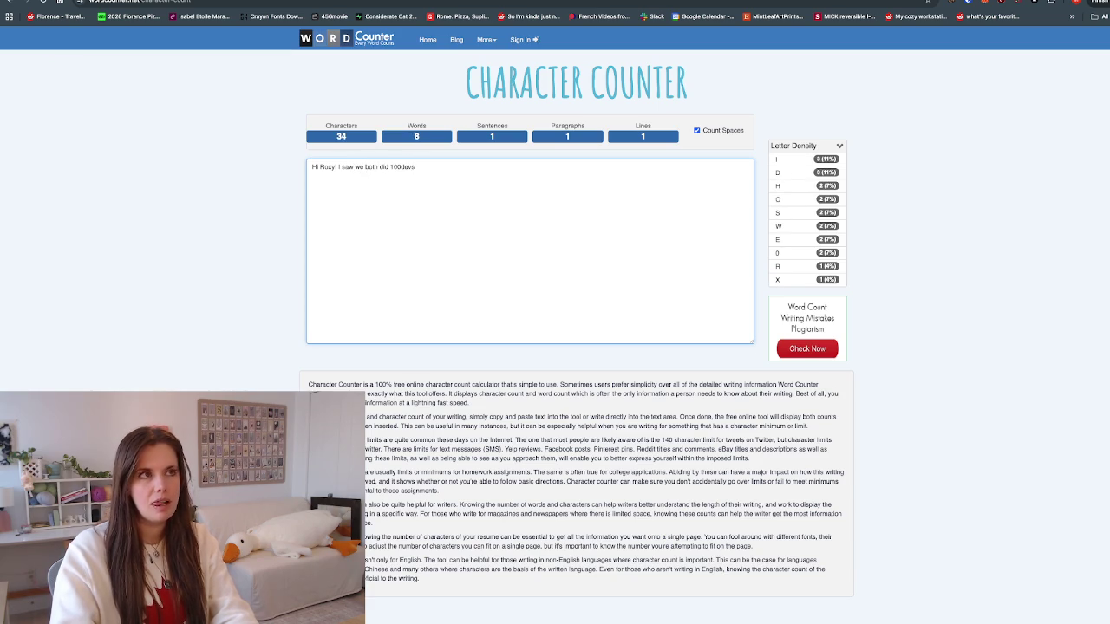
pyautogui.press('BackSpace')
pyautogui.press('BackSpace')
pyautogui.press('BackSpace')
pyautogui.press('BackSpace')
pyautogui.press('BackSpace')
pyautogui.press('BackSpace')
pyautogui.press('BackSpace')
pyautogui.press('BackSpace')
pyautogui.press('BackSpace')
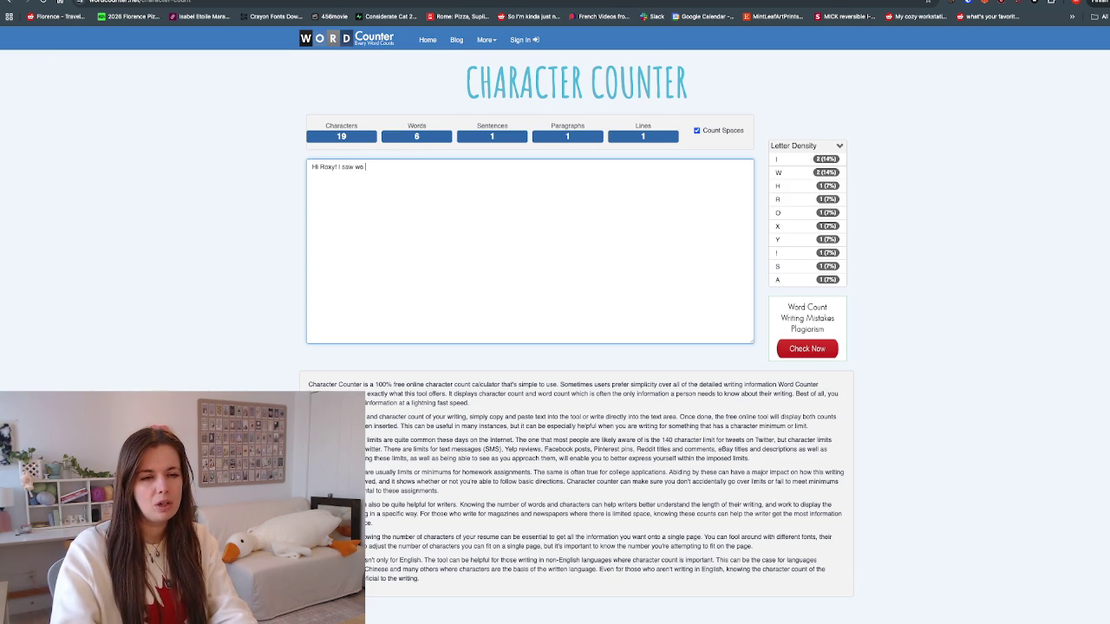
pyautogui.write('both did 100 devs, did you')
pyautogui.press('BackSpace')
pyautogui.press('BackSpace')
pyautogui.press('BackSpace')
pyautogui.press('BackSpace')
pyautogui.press('BackSpace')
pyautogui.press('BackSpace')
pyautogui.press('BackSpace')
pyautogui.press('BackSpace')
pyautogui.press('BackSpace')
pyautogui.write(', did you ever finish your 100 ho')
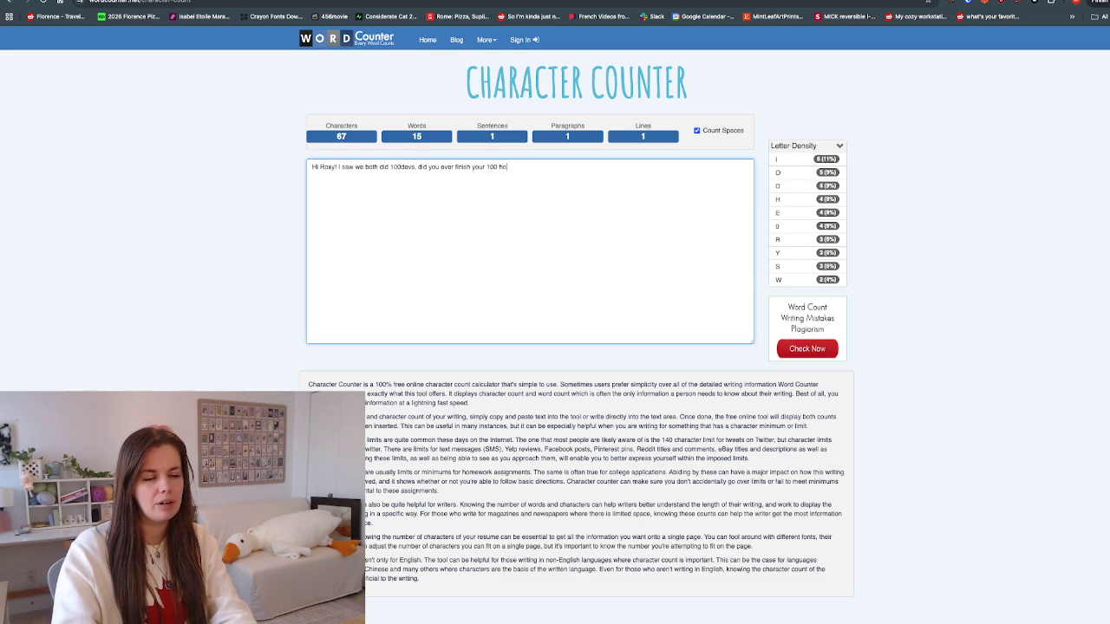
pyautogui.write('urs project? I')
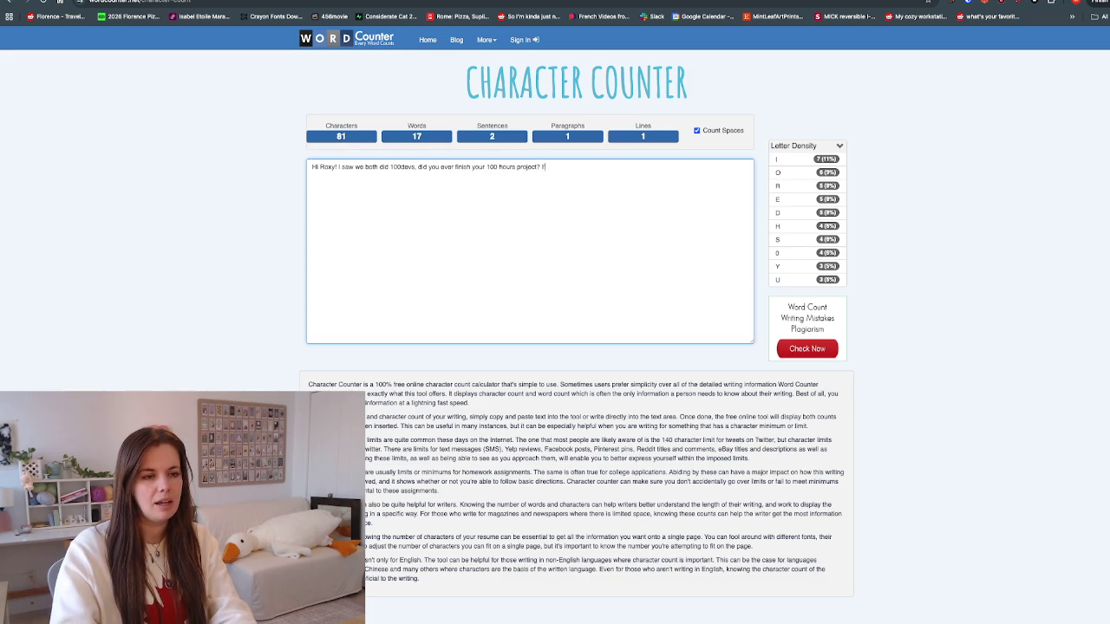
pyautogui.write('ve to learn what you did with that.Would you be ')
pyautogui.write('for a l 16 m')
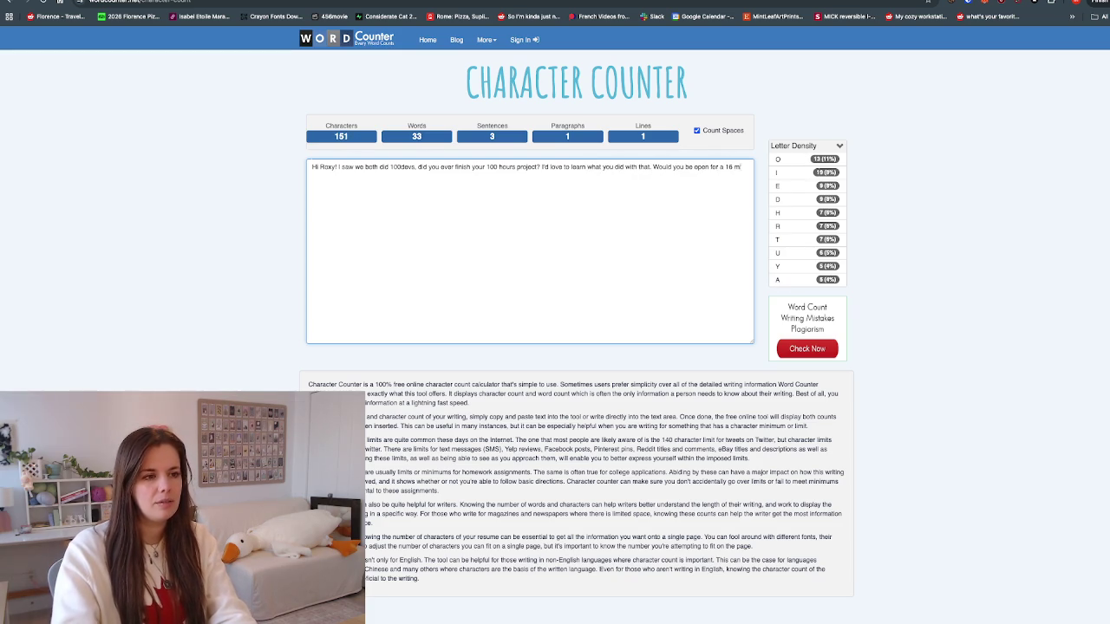
pyautogui.press('BackSpace')
pyautogui.press('BackSpace')
pyautogui.press('BackSpace')
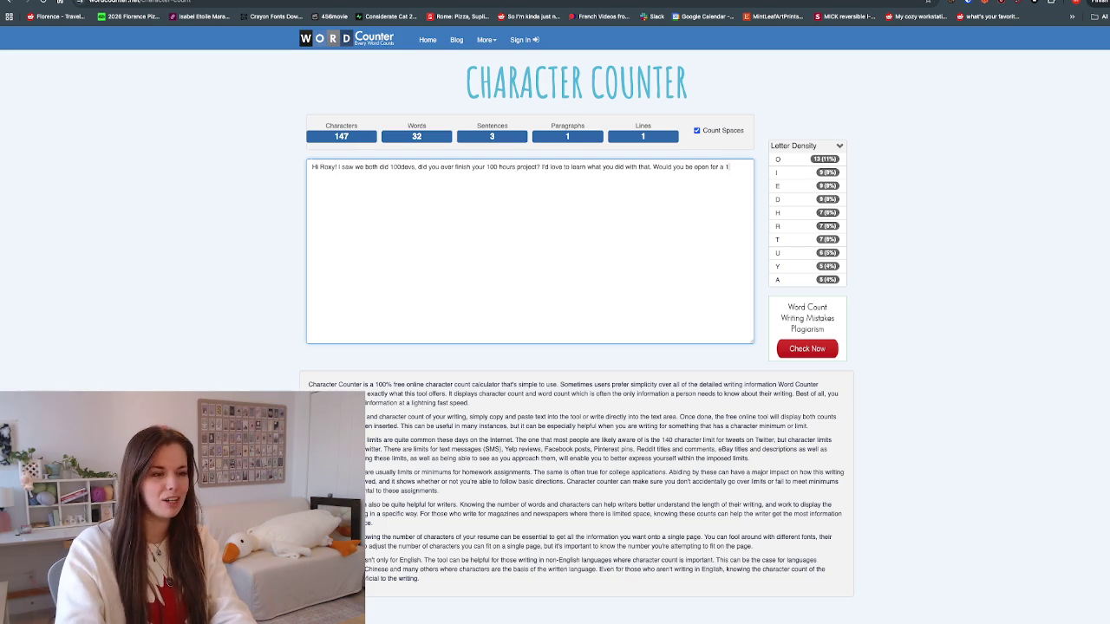
pyautogui.write('5 minute chat sometimes?Thanks! :')
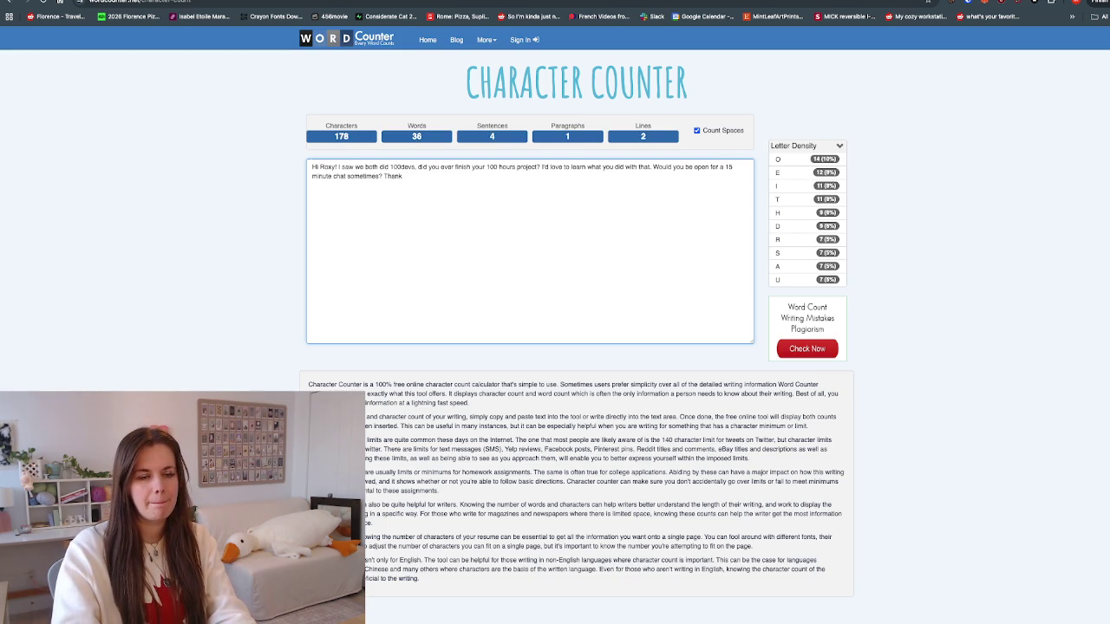
pyautogui.write('s!')
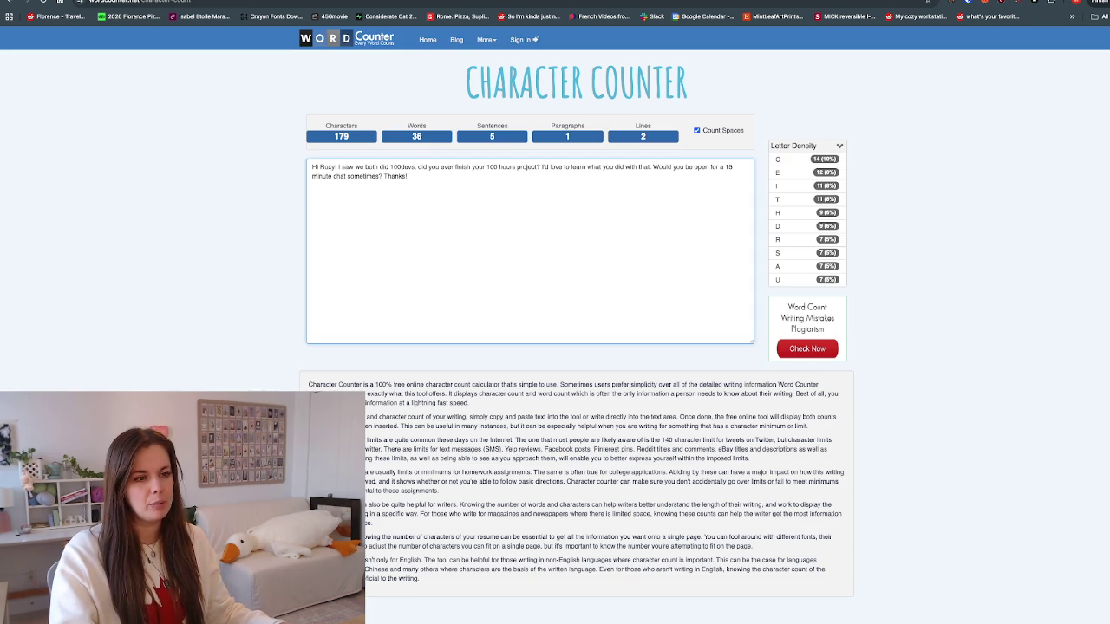
# Step: Change 'what you did with that' to 'about yours!' and 'sometimes' to 'sometime'
pyautogui.moveTo(650, 166); pyautogui.dragTo(595, 166)
pyautogui.write('about you')
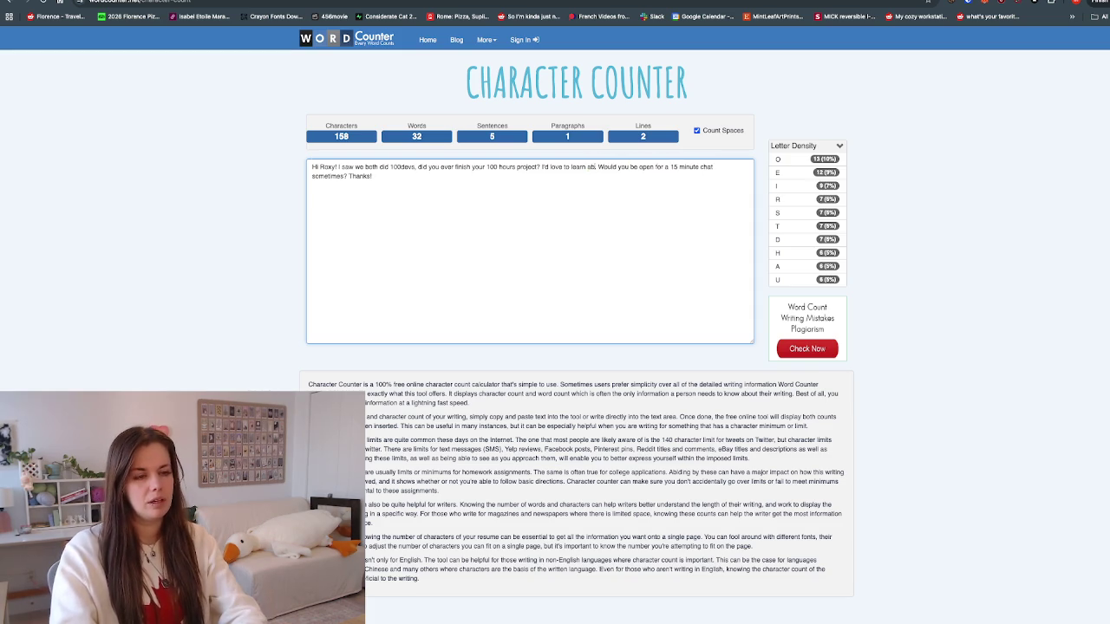
pyautogui.write('r project.')
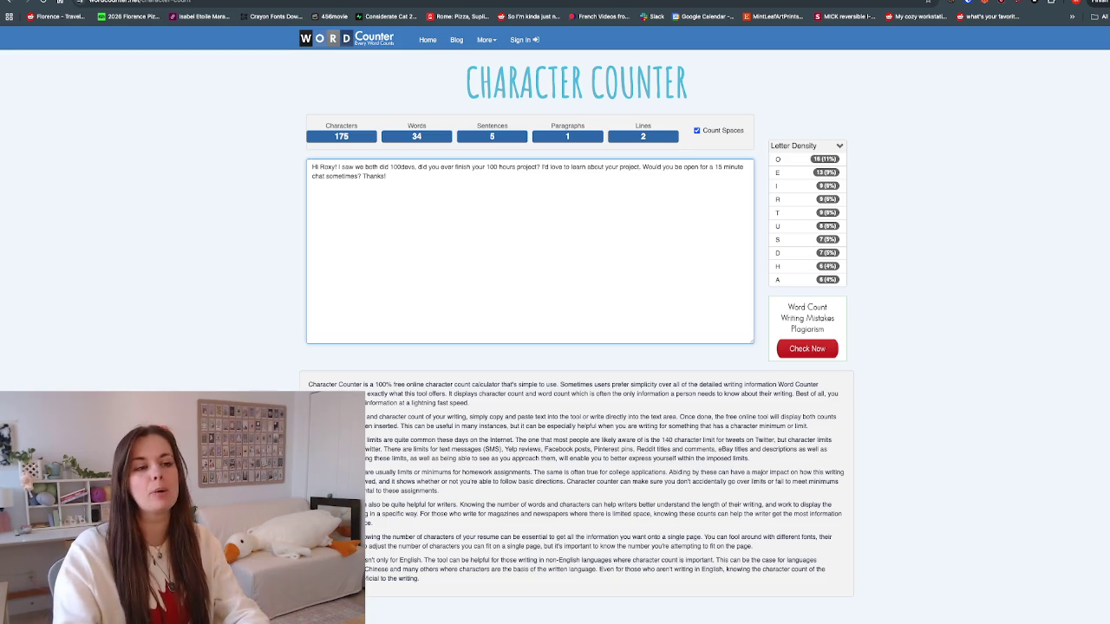
pyautogui.press('BackSpace')
pyautogui.press('BackSpace')
pyautogui.press('BackSpace')
pyautogui.press('BackSpace')
pyautogui.press('BackSpace')
pyautogui.press('BackSpace')
pyautogui.press('BackSpace')
pyautogui.write('s')
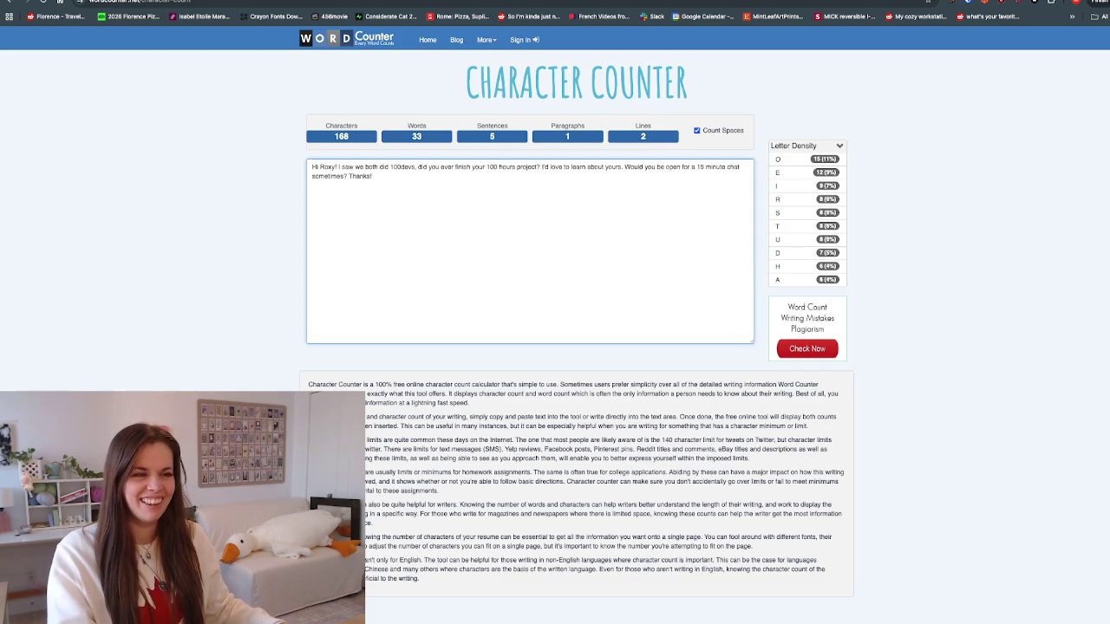
pyautogui.press('BackSpace')
pyautogui.write('!')
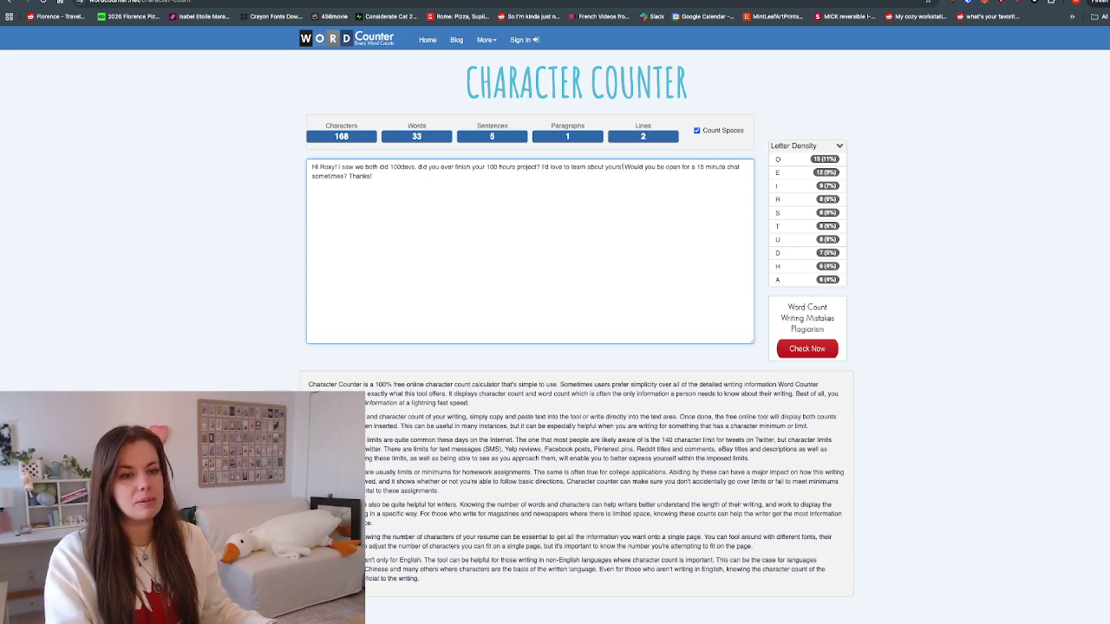
pyautogui.press('BackSpace')
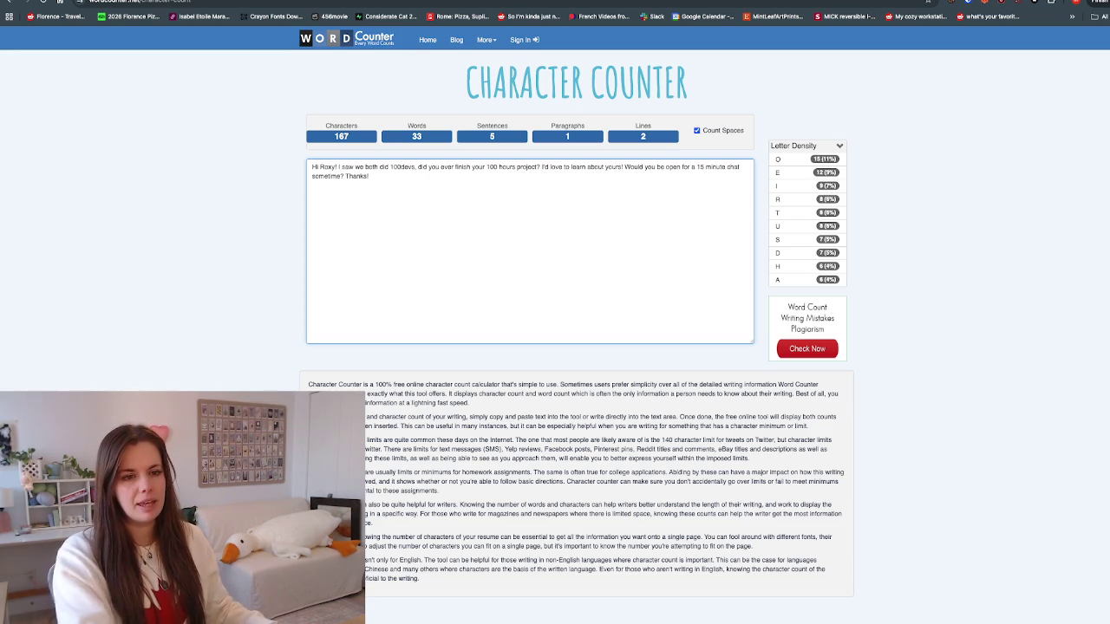